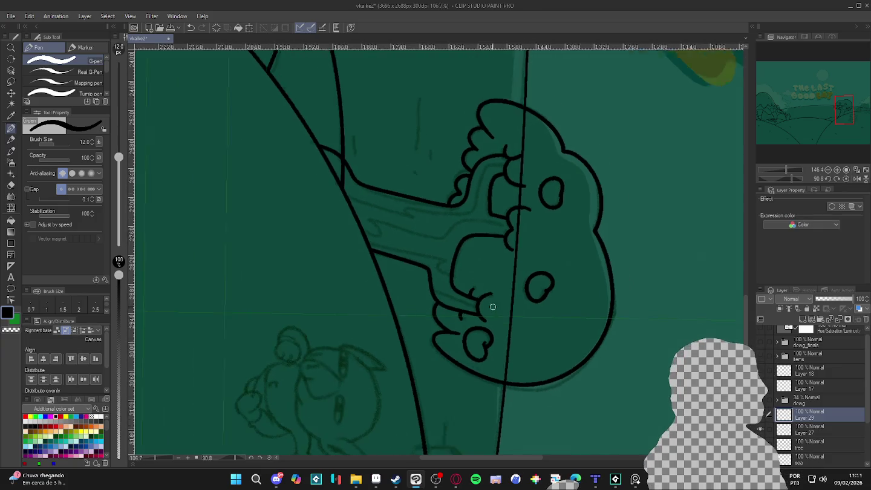
- Switch back to the G-pen and merge Layer 29 down into the tree layer
key(p)
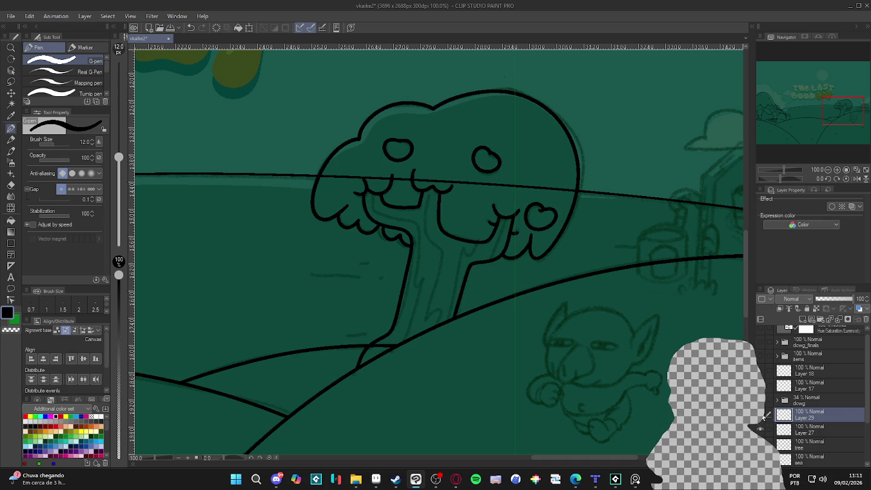
key(ctrl+z)
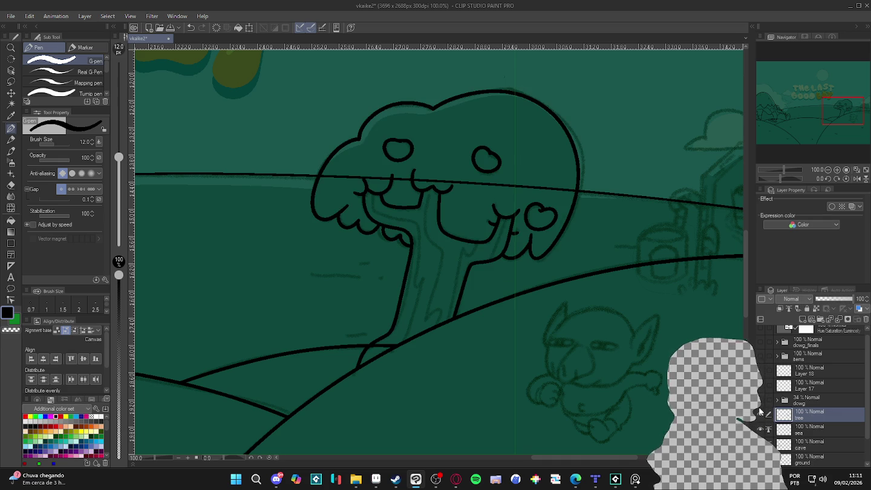
- Auto-select the tree trunk, deselect it, and return to the G-pen
key(w)
click(452, 255)
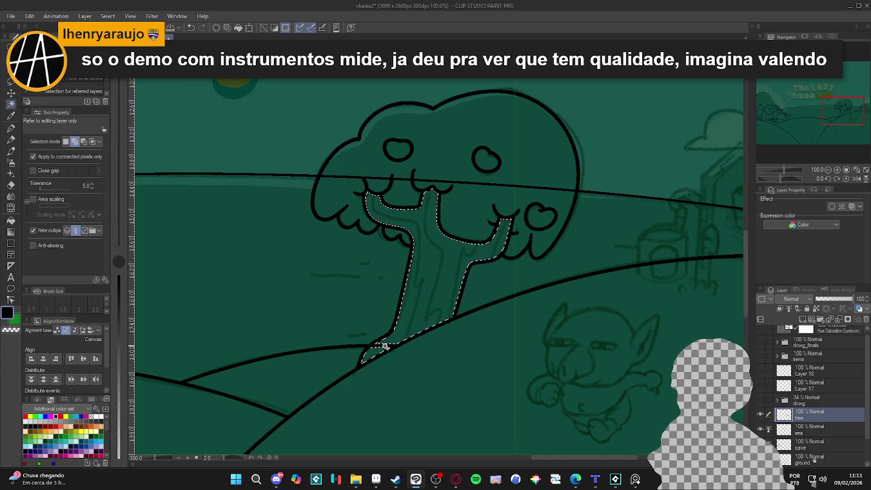
key(ctrl+d)
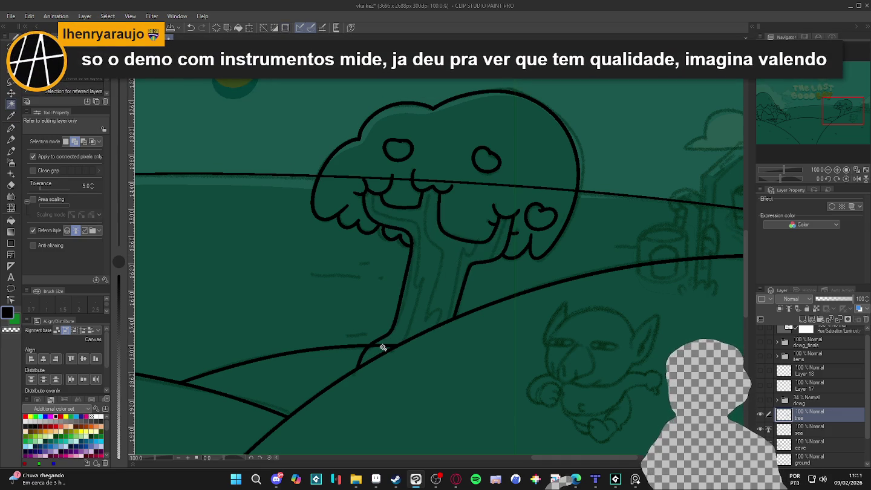
key(p)
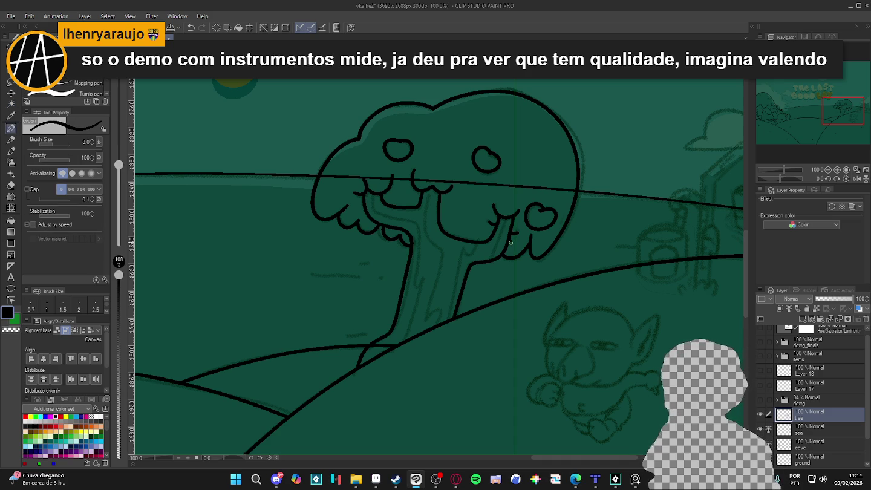
drag(481, 235, 485, 247)
- Save the illustration, undo one step, and start a screen capture
key(ctrl+s)
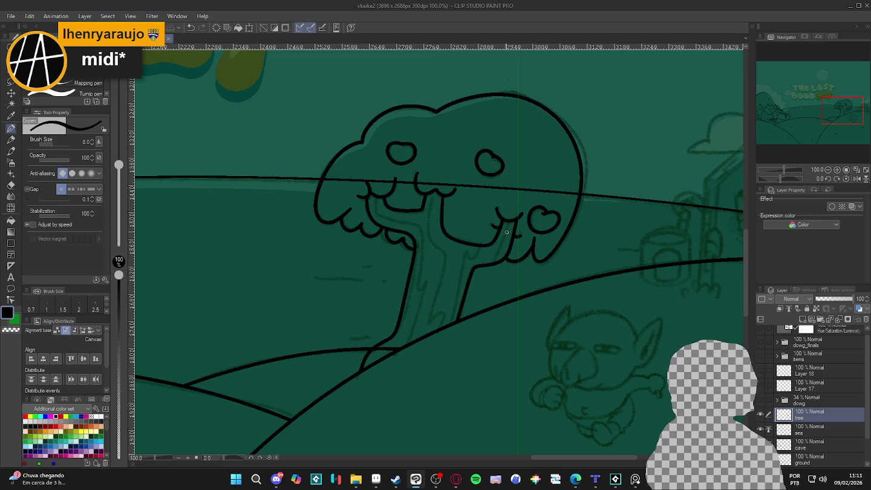
scroll(511, 224, down, 2)
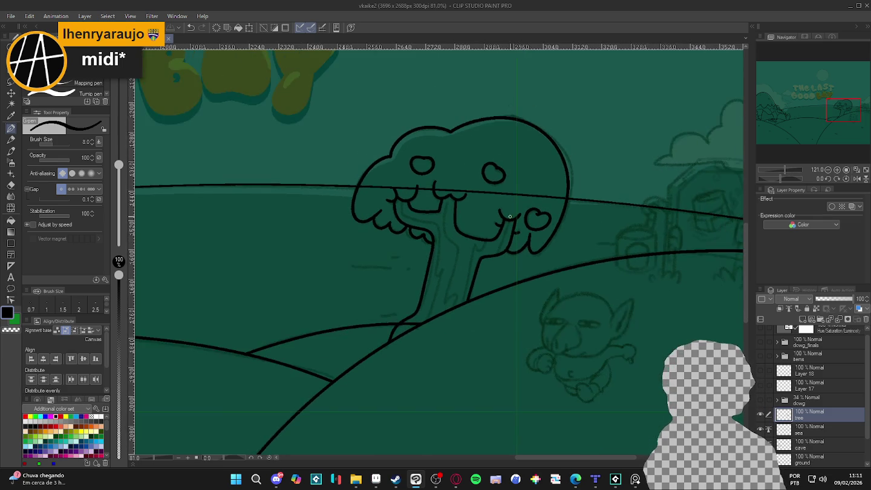
scroll(510, 216, up, 1)
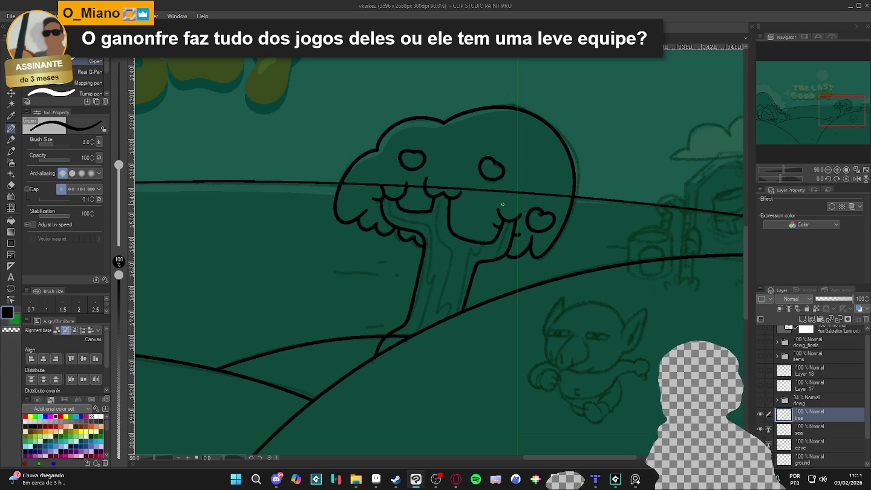
key(ctrl+z)
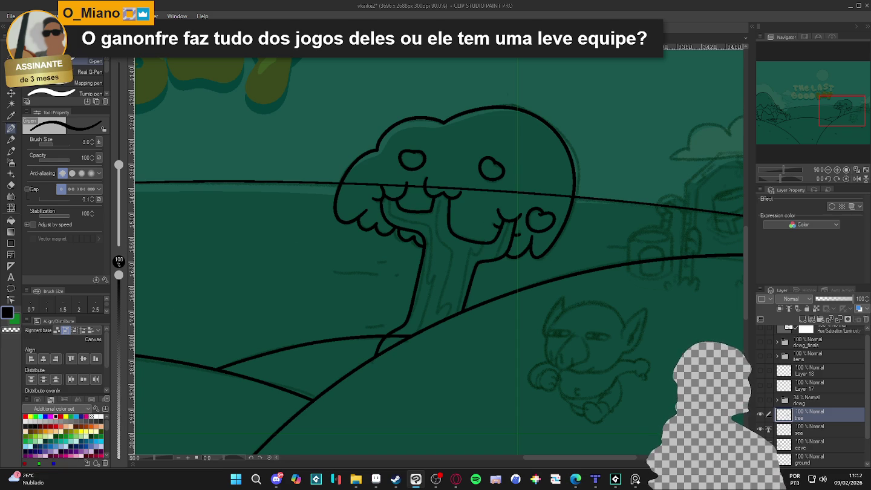
key(super+shift+s)
key(Escape)
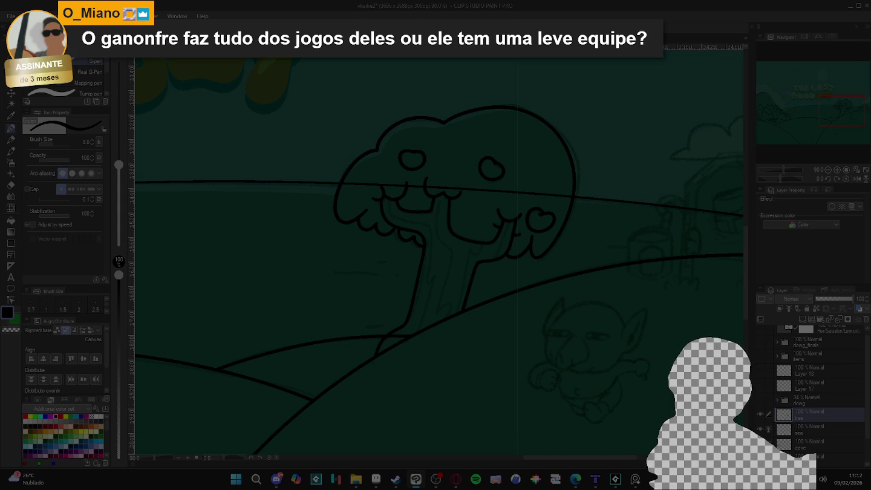
key(super+shift+s)
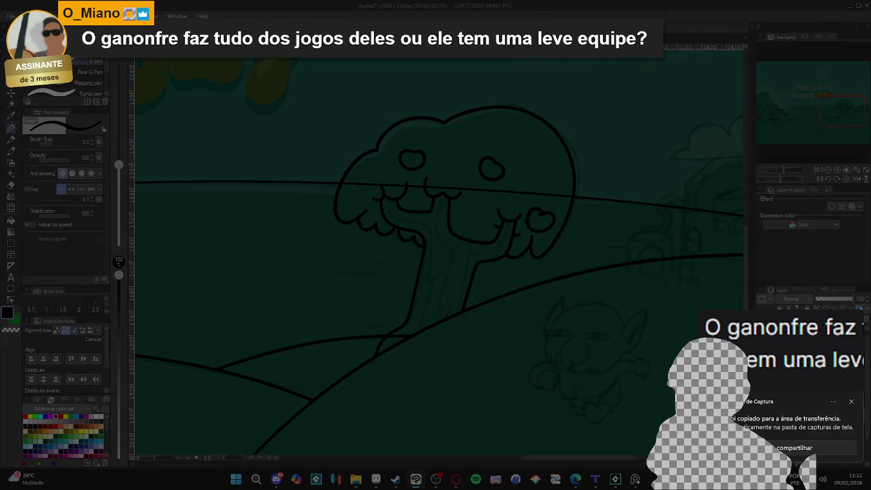
key(Escape)
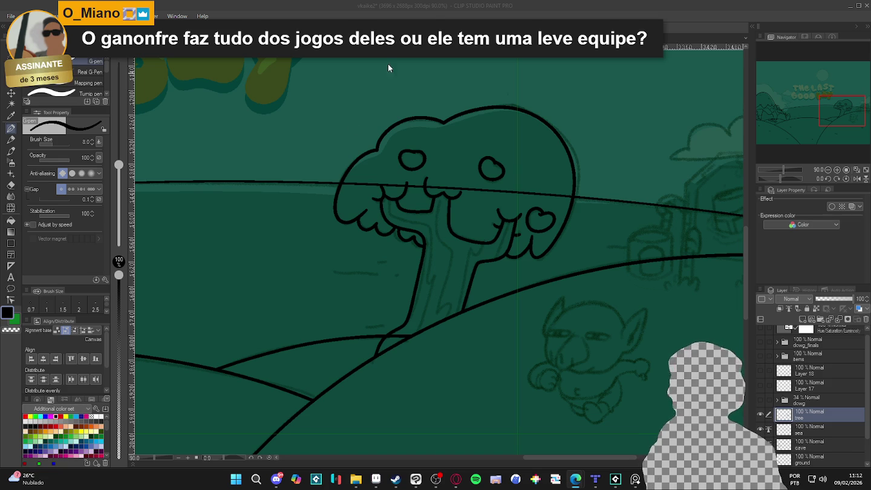
- Auto-select and deselect the trunk, then thin the G-pen to size 6 for detail
click(523, 5)
scroll(484, 207, down, 2)
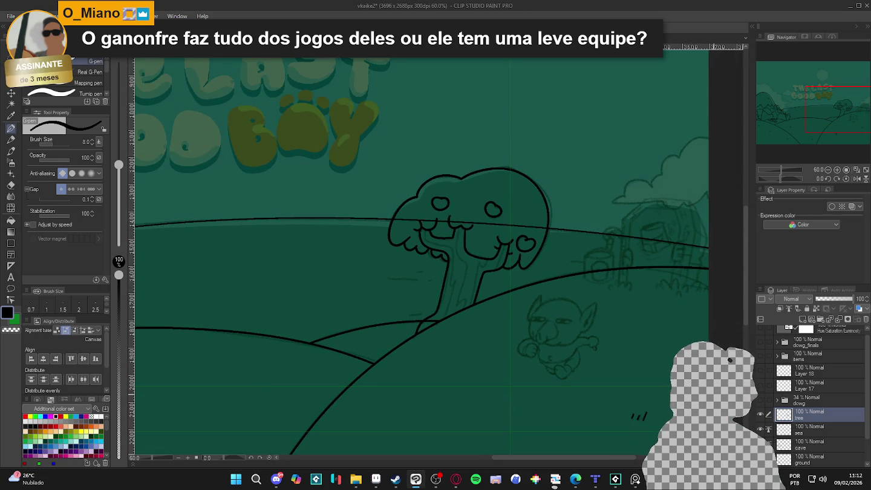
scroll(469, 266, up, 1)
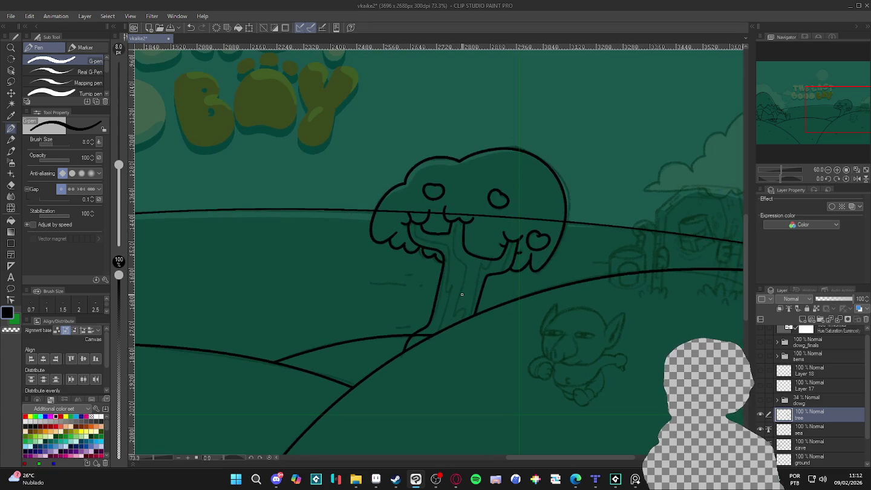
key(w)
click(471, 292)
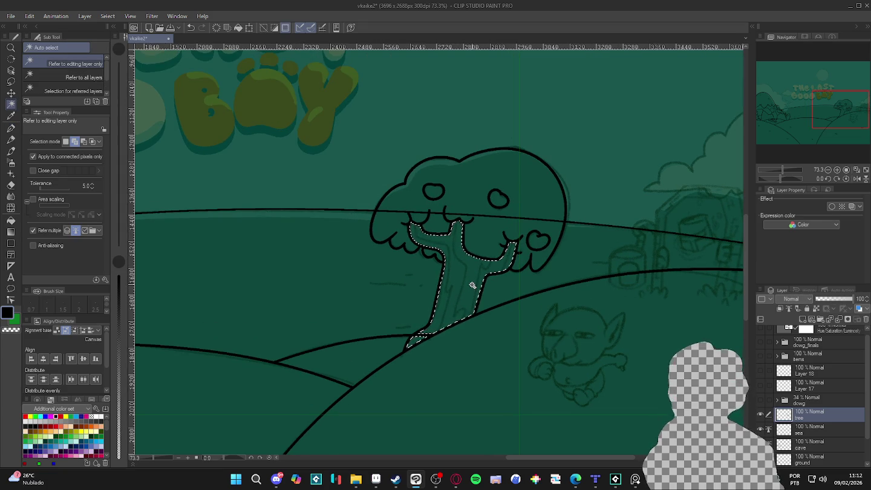
key(ctrl+d)
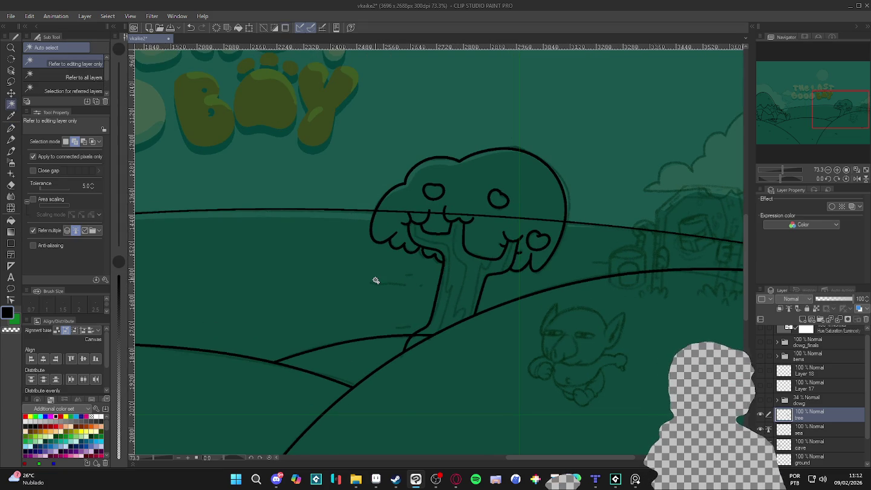
key(p)
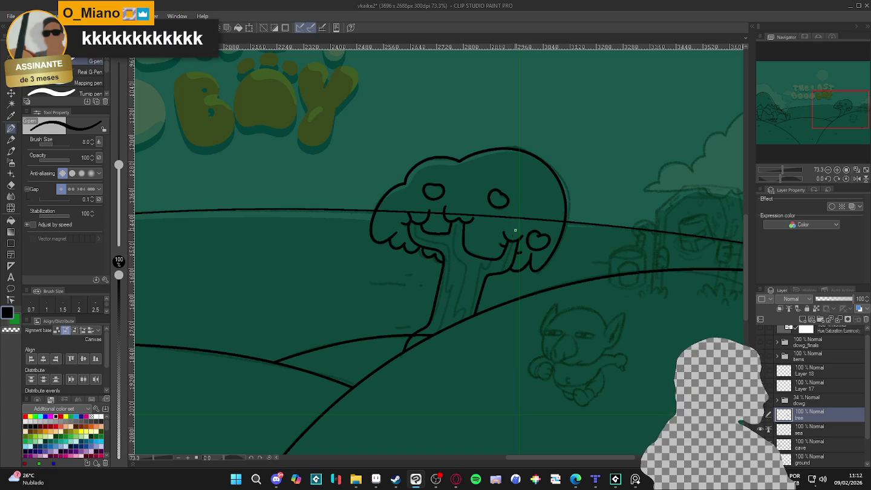
key(bracketleft)
key(bracketleft)
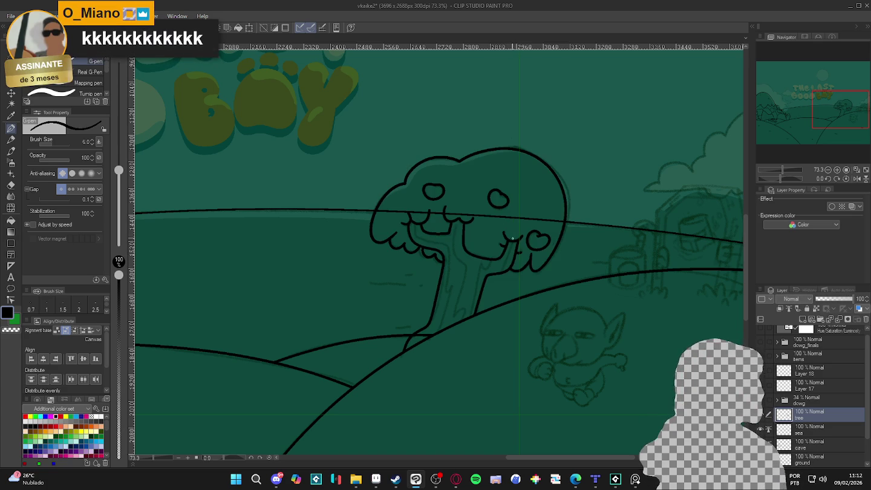
- Ink four bark lines down the trunk: a short one, the middle, and both sides
drag(511, 243, 504, 270)
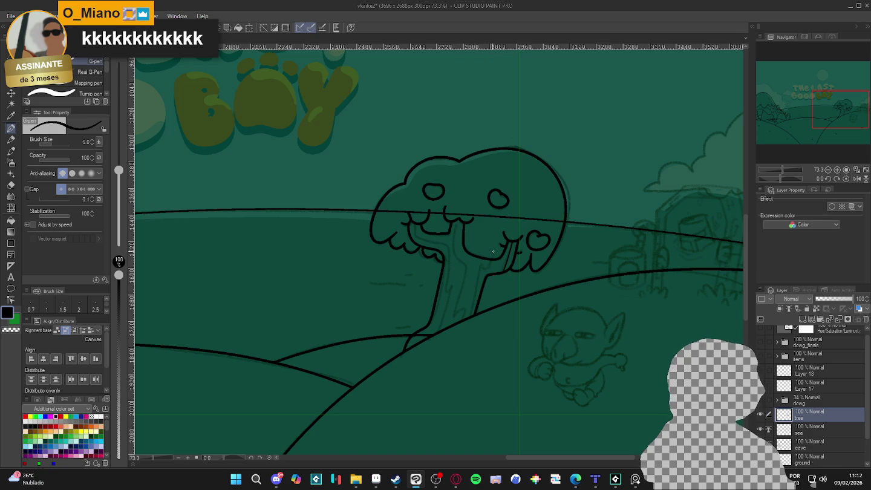
drag(482, 266, 473, 313)
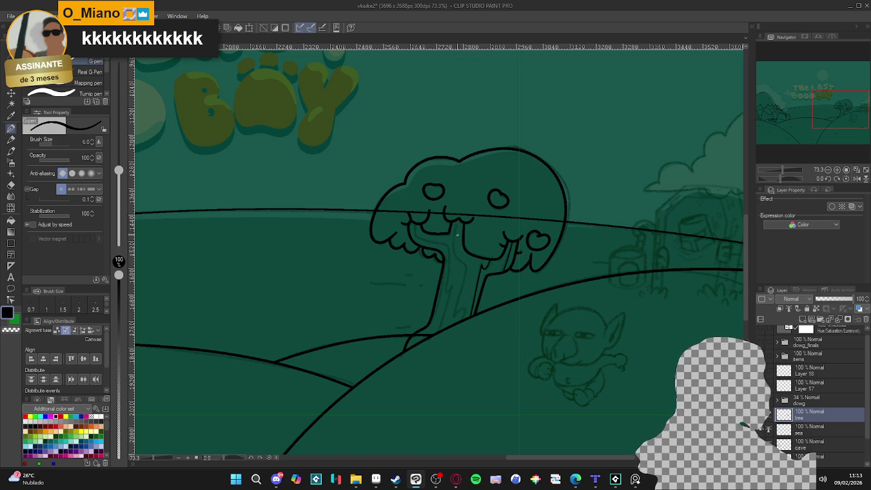
drag(456, 222, 463, 276)
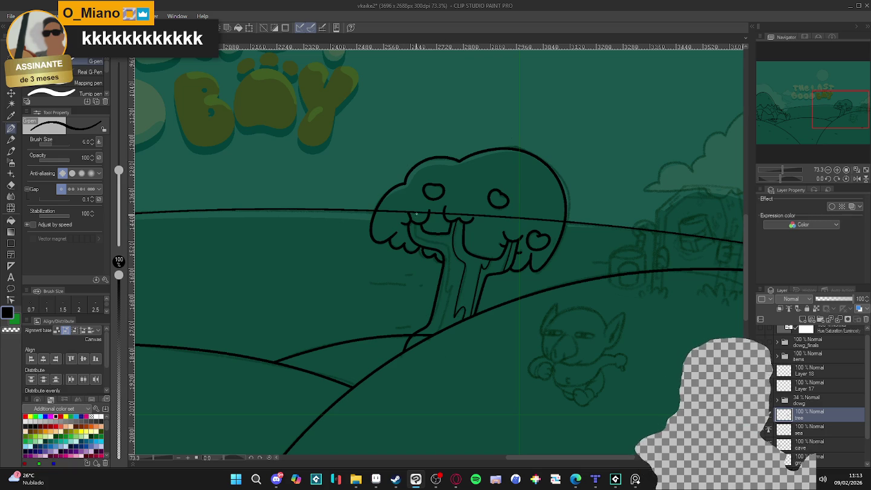
drag(414, 232, 446, 293)
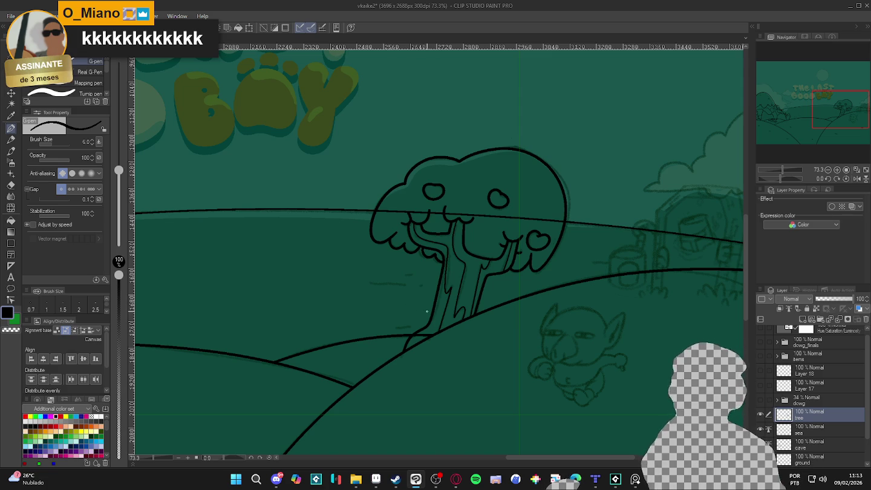
- Zoom out and toggle the tree layer's visibility to compare with the sketch
scroll(464, 327, down, 2)
scroll(461, 329, down, 1)
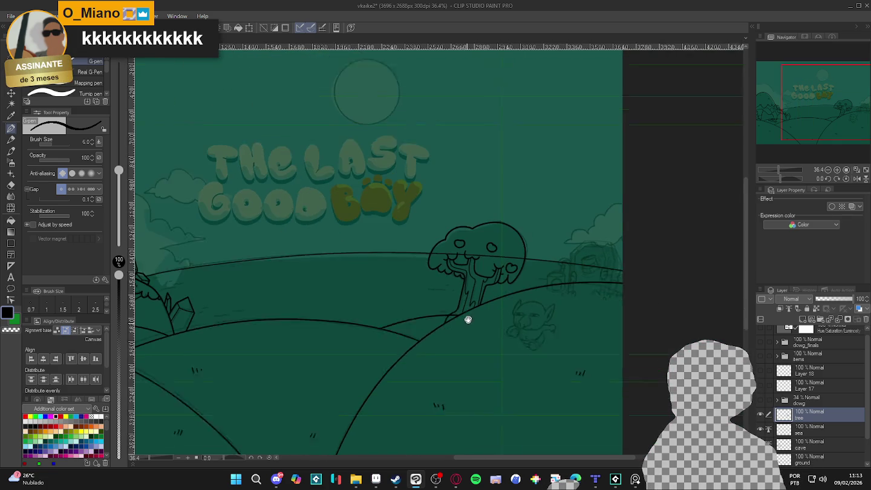
scroll(484, 309, down, 1)
scroll(518, 281, down, 1)
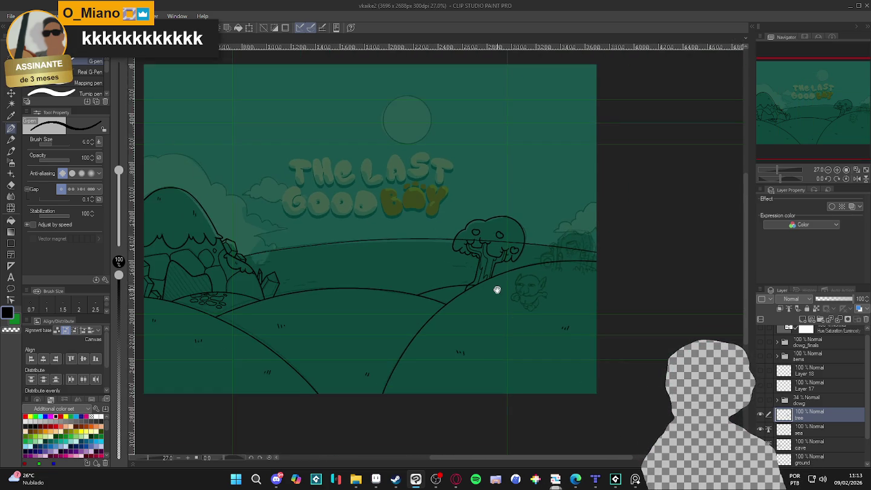
scroll(502, 285, down, 1)
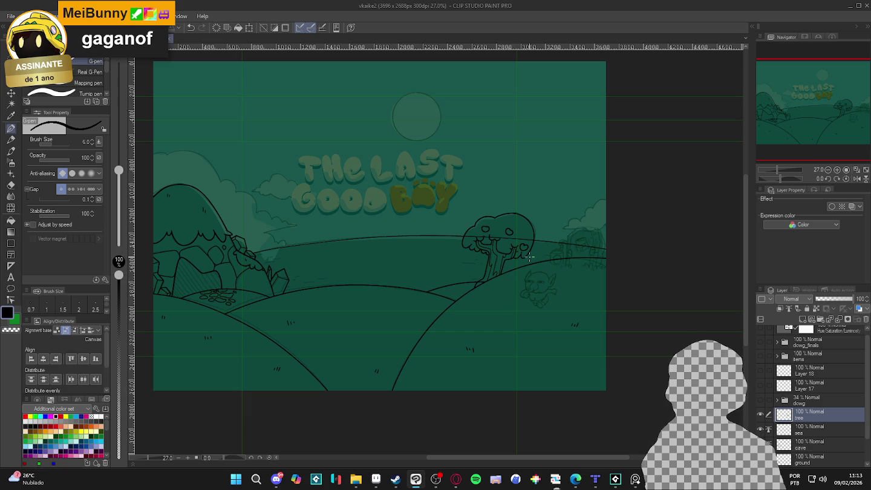
scroll(530, 257, up, 2)
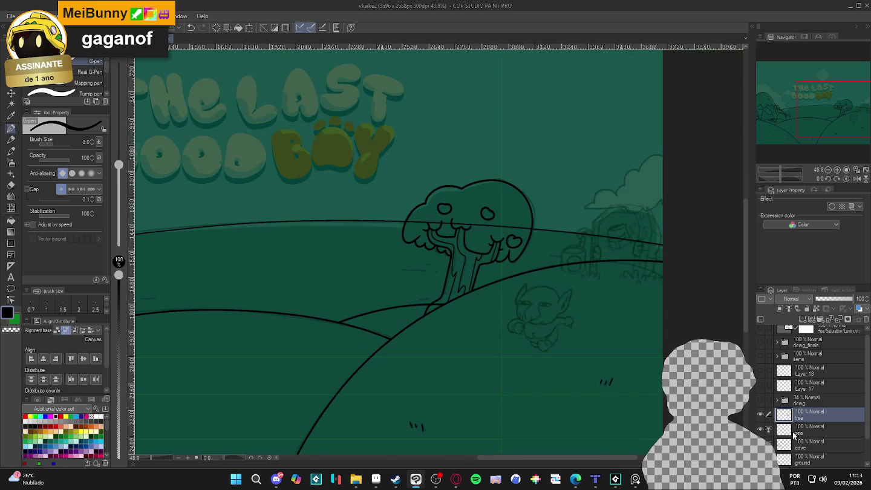
click(760, 415)
click(760, 415)
scroll(515, 256, up, 2)
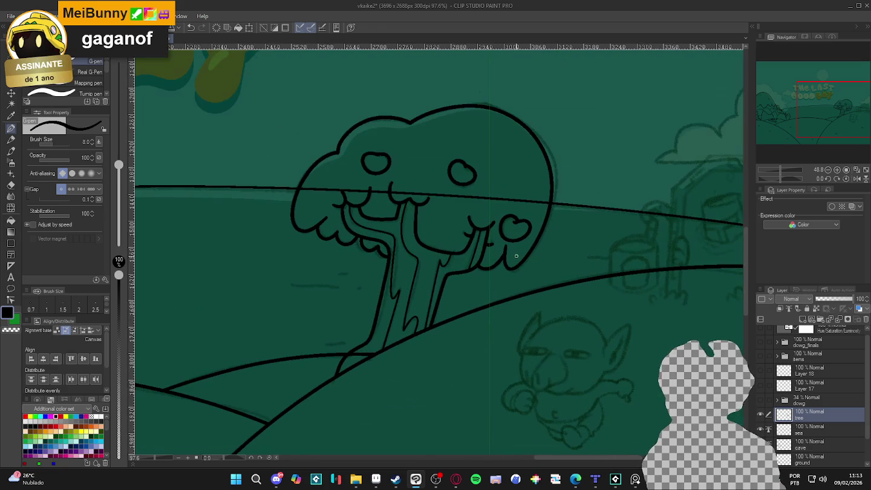
- Thicken the pen, undo a stray curve right of the tree, and recheck against the sketch
key(bracketright)
key(bracketright)
drag(561, 217, 541, 260)
key(ctrl+z)
scroll(544, 257, down, 1)
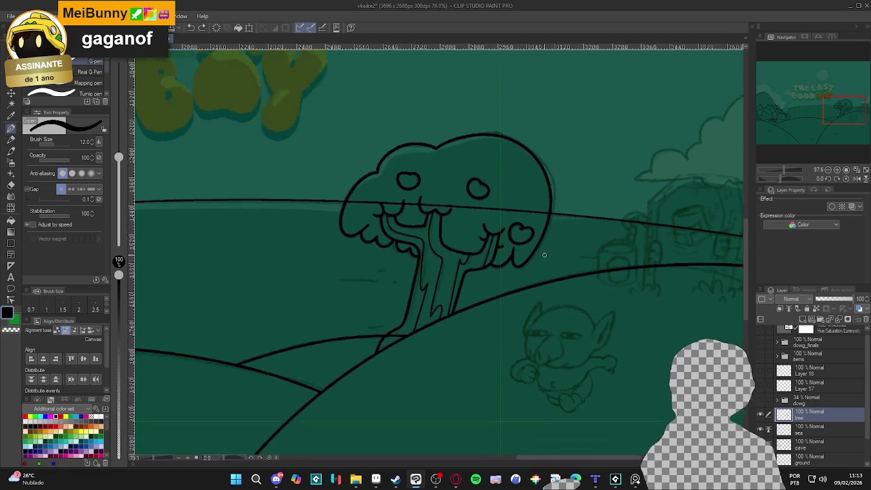
scroll(544, 256, down, 1)
drag(601, 298, 568, 297)
click(760, 415)
click(760, 414)
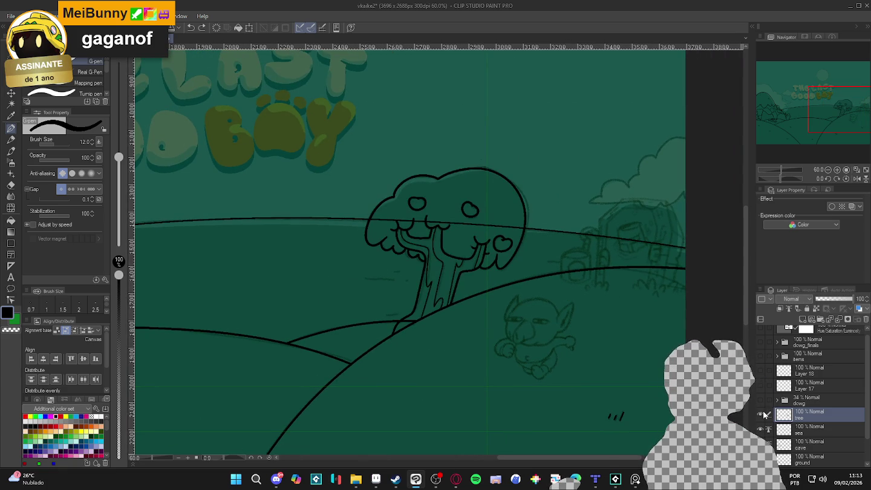
click(761, 415)
click(761, 414)
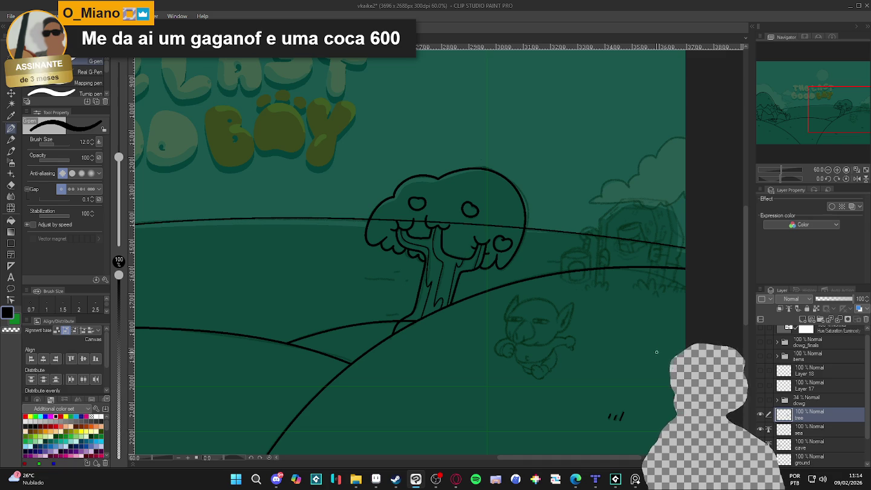
scroll(608, 364, down, 1)
scroll(607, 365, down, 1)
scroll(607, 364, down, 1)
drag(608, 364, 636, 359)
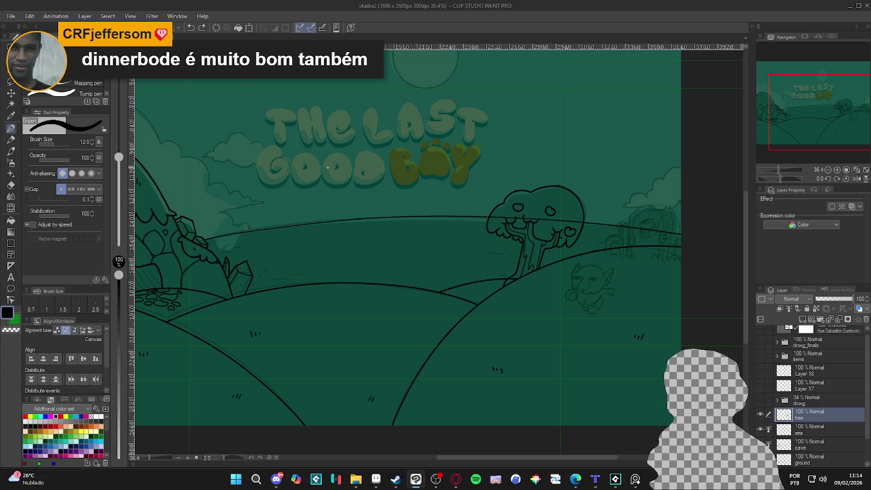
click(760, 416)
click(760, 415)
click(761, 414)
click(760, 414)
click(760, 414)
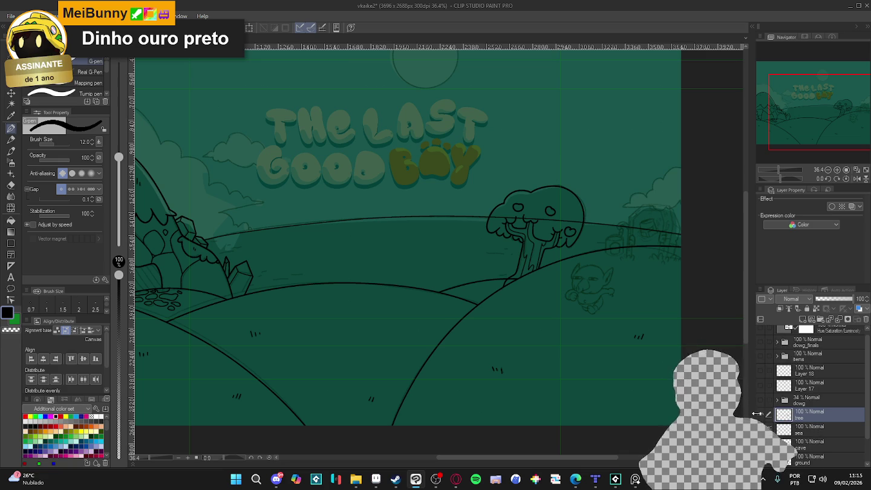
scroll(544, 340, down, 1)
scroll(566, 342, down, 1)
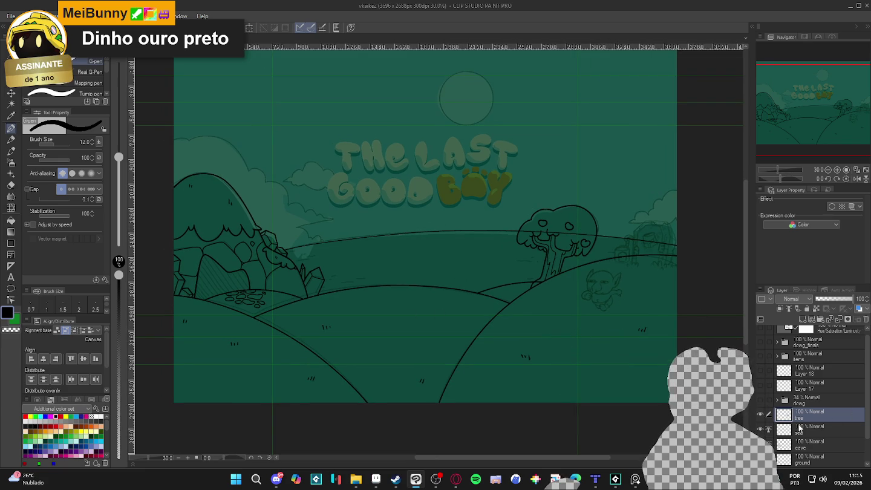
scroll(582, 335, up, 2)
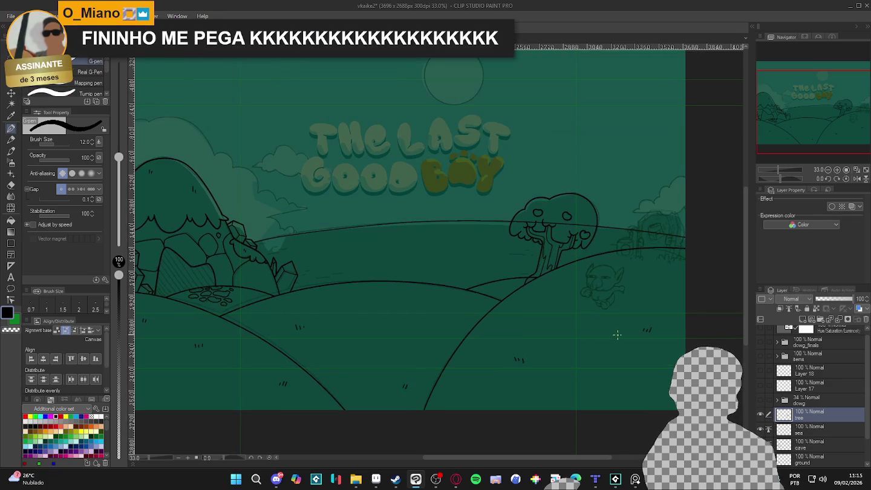
- Toggle the tree and sea layers' visibility to compare the inking with the sketch
scroll(589, 322, up, 1)
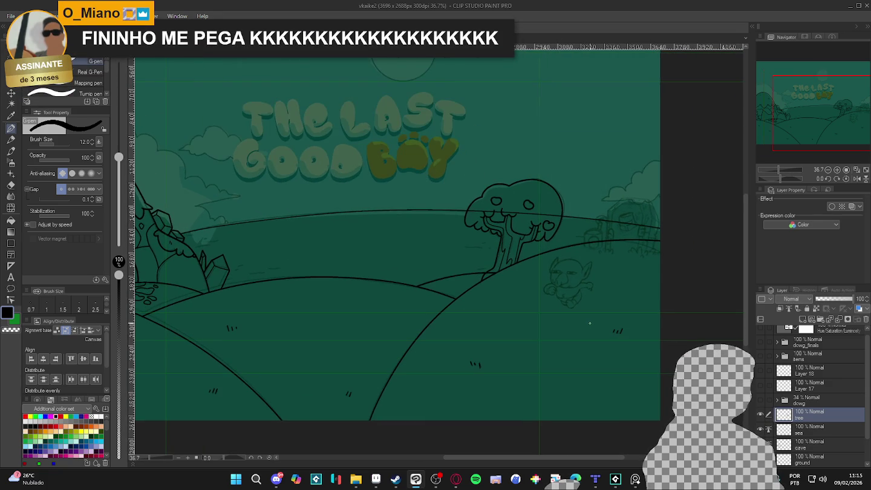
click(761, 415)
click(762, 415)
click(761, 415)
click(762, 415)
click(761, 415)
click(761, 415)
click(761, 429)
click(762, 429)
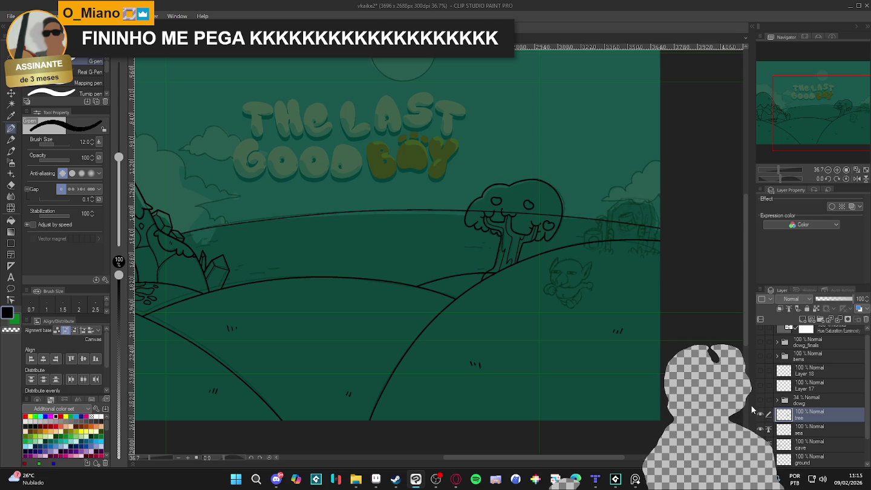
scroll(642, 273, left, 1)
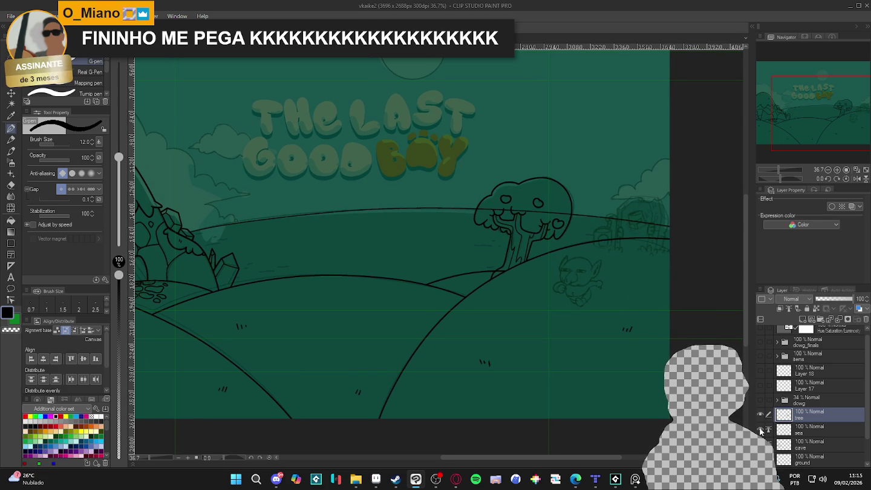
click(762, 415)
click(762, 415)
click(762, 415)
click(761, 415)
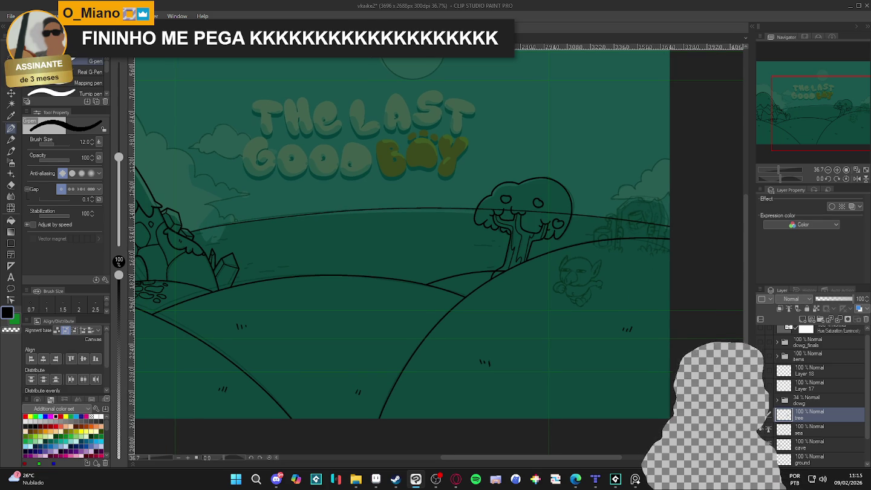
- Add a new raster layer above the tree, rename Layer 27 to 'portal', and zoom in
key(ctrl+shift+n)
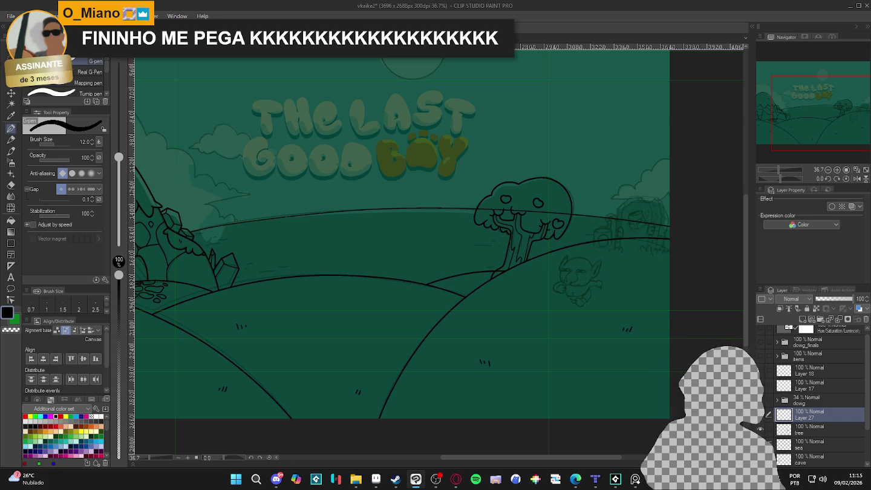
double_click(808, 418)
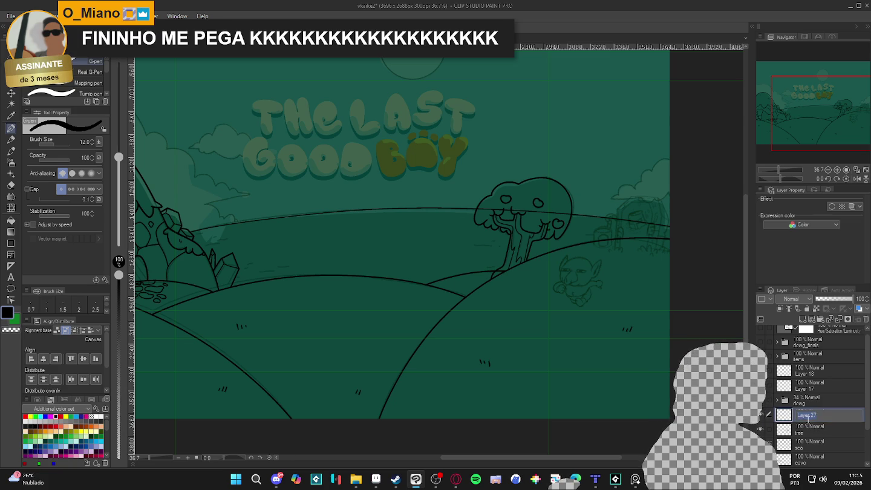
text(portal)
key(Return)
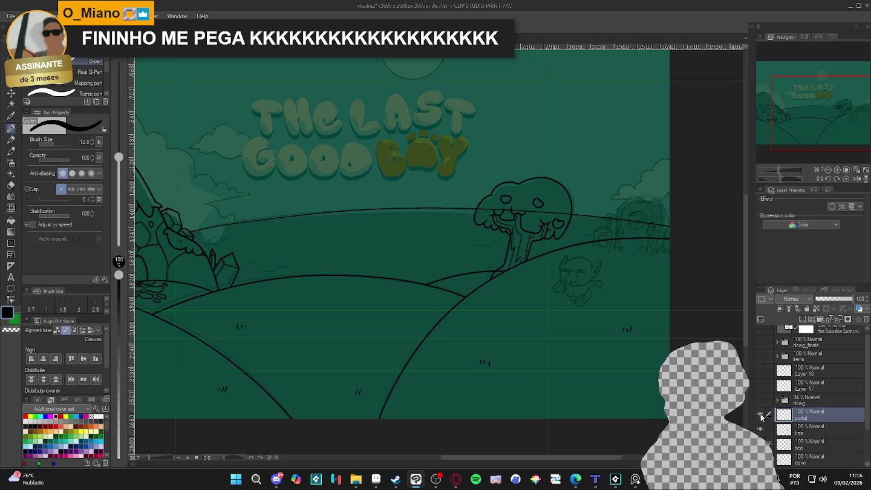
scroll(527, 260, up, 2)
scroll(528, 261, up, 2)
scroll(527, 261, up, 2)
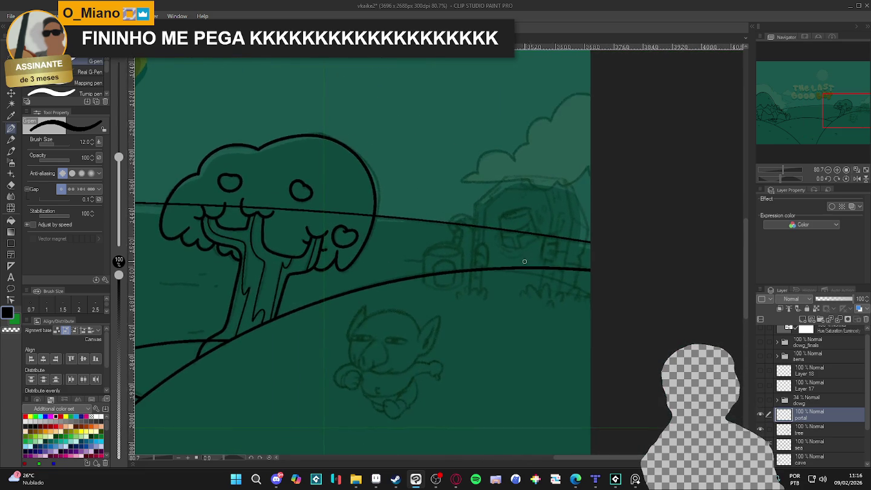
scroll(528, 260, up, 1)
scroll(474, 285, up, 1)
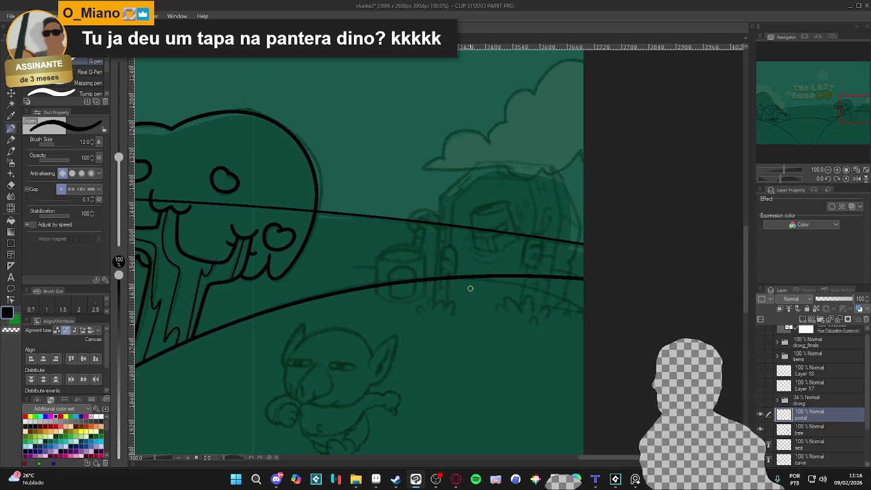
scroll(423, 254, down, 2)
scroll(407, 238, down, 1)
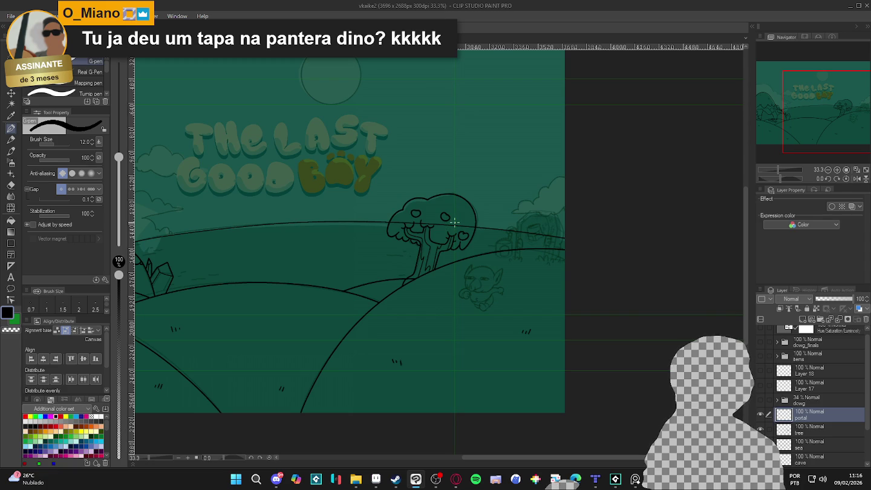
scroll(454, 222, up, 1)
scroll(454, 222, up, 1)
scroll(549, 314, up, 1)
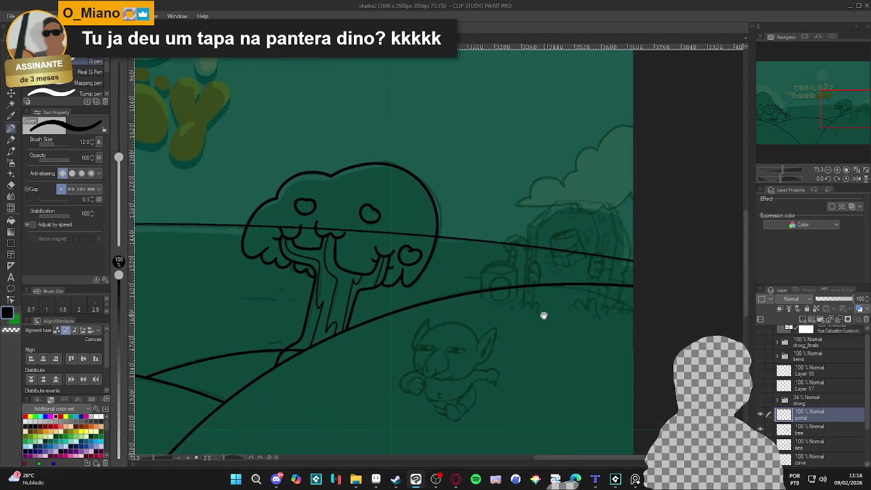
scroll(549, 313, up, 1)
scroll(539, 258, up, 1)
scroll(484, 266, up, 1)
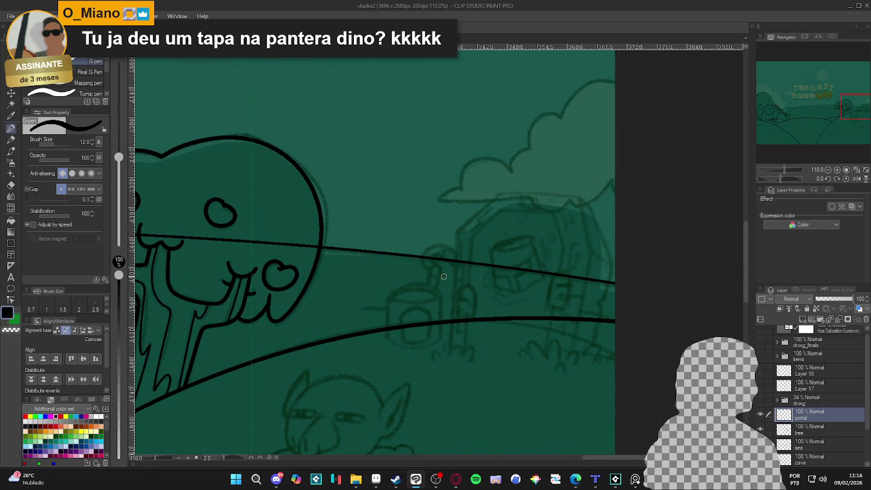
- Ink the portal's outer arch: right post, rounded top, and left post
drag(595, 301, 591, 356)
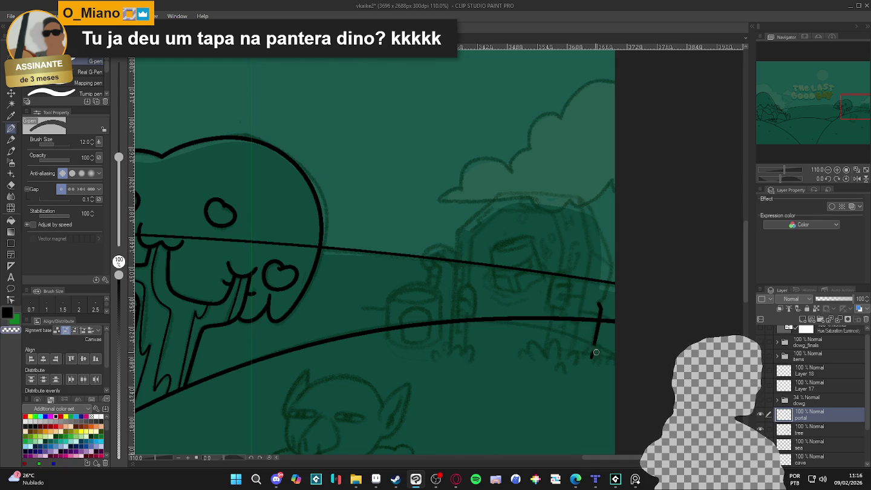
drag(599, 304, 608, 281)
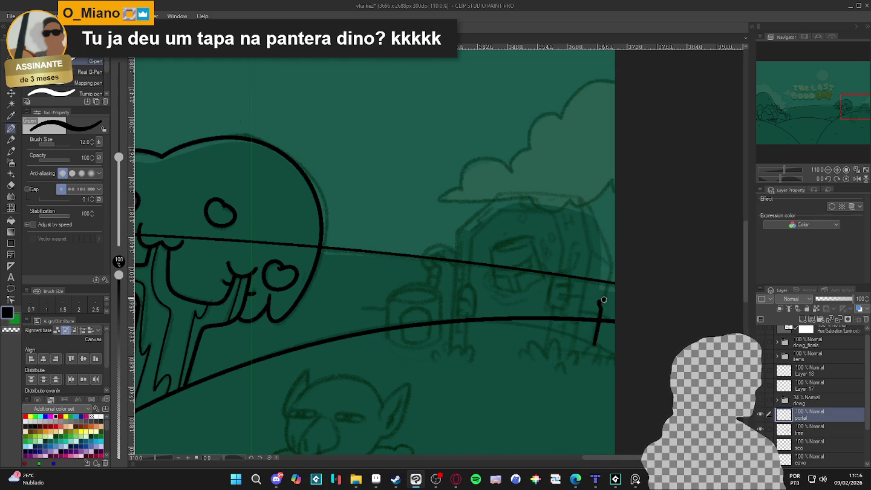
mouse_move(593, 215)
mouse_down()
mouse_move(567, 193)
mouse_move(518, 193)
mouse_up()
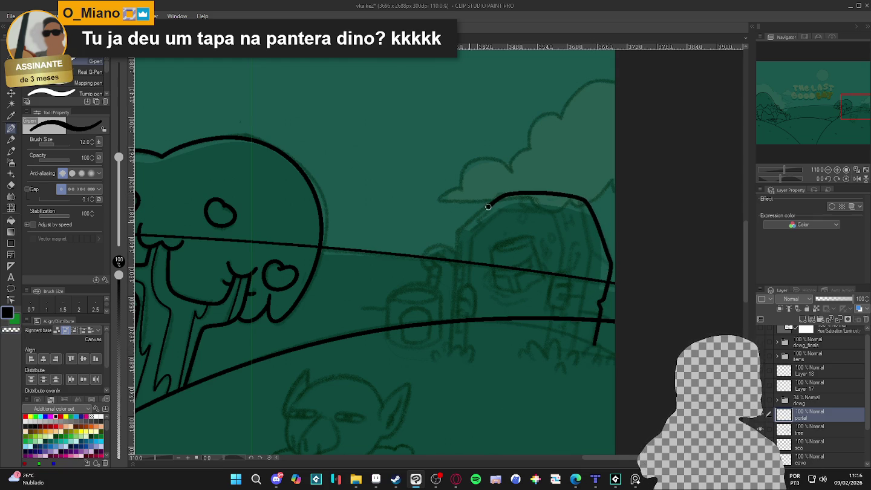
drag(456, 244, 451, 357)
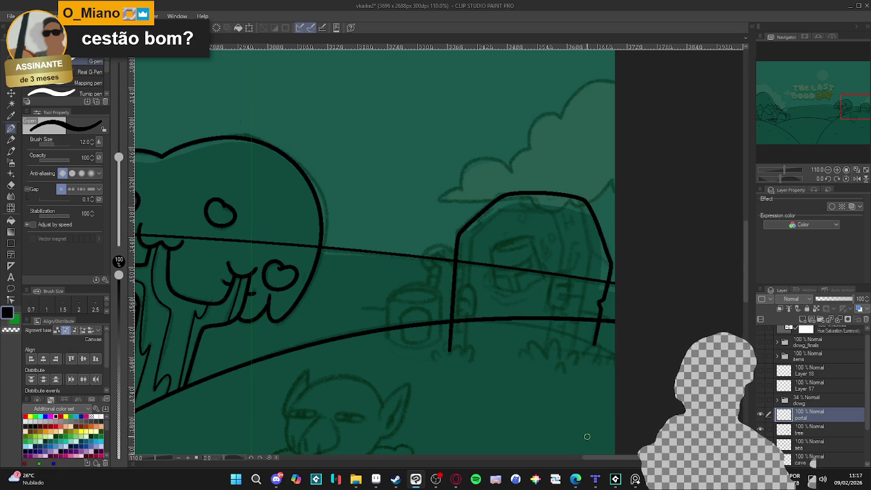
- Ink the arch's inner right and left posts down to the hill line
drag(545, 358, 548, 322)
drag(544, 363, 554, 273)
key(ctrl+z)
key(ctrl+z)
drag(542, 362, 551, 212)
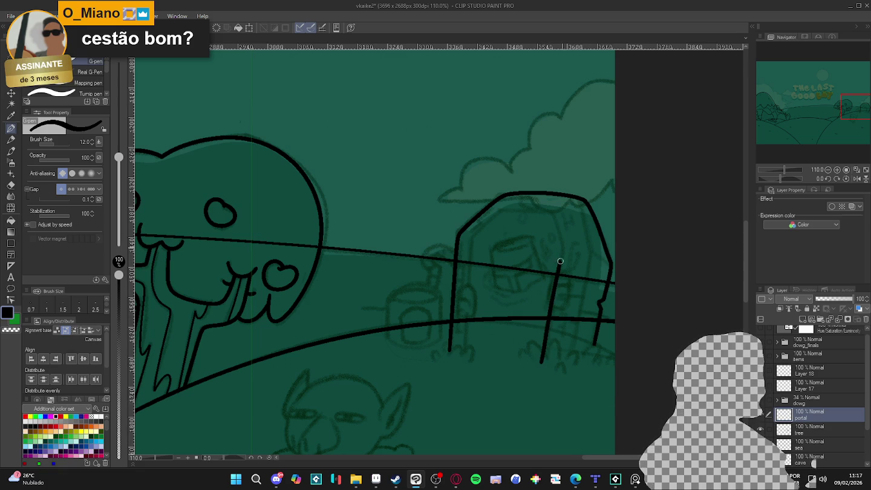
mouse_move(548, 225)
mouse_down()
mouse_move(557, 239)
mouse_move(512, 221)
mouse_up()
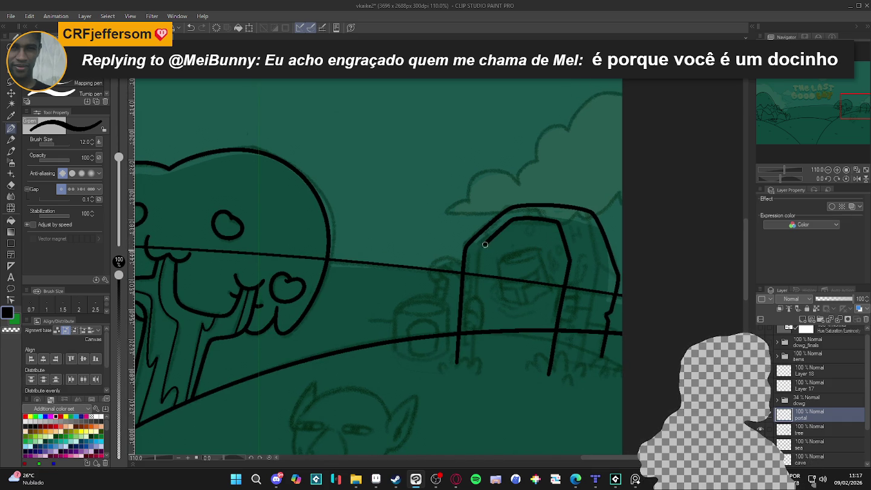
drag(477, 271, 469, 386)
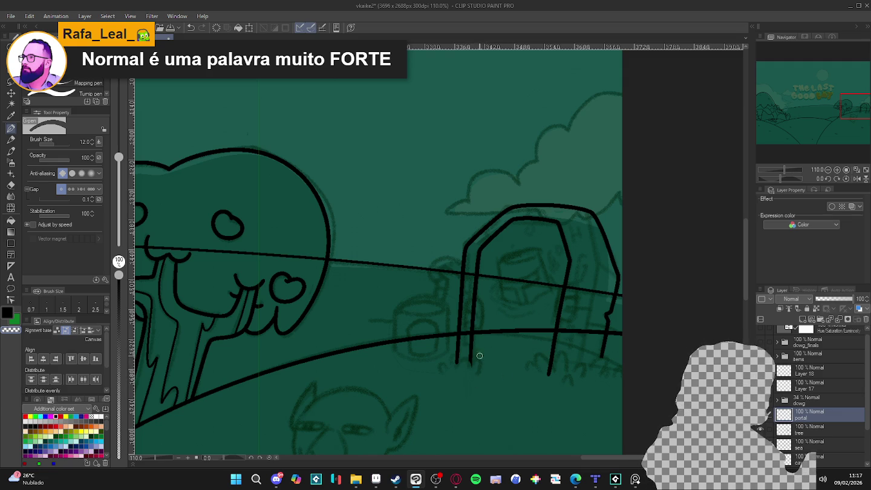
- Shrink the brush to 8.0 and undo then redo the last arch stroke
scroll(506, 375, down, 2)
scroll(531, 345, up, 3)
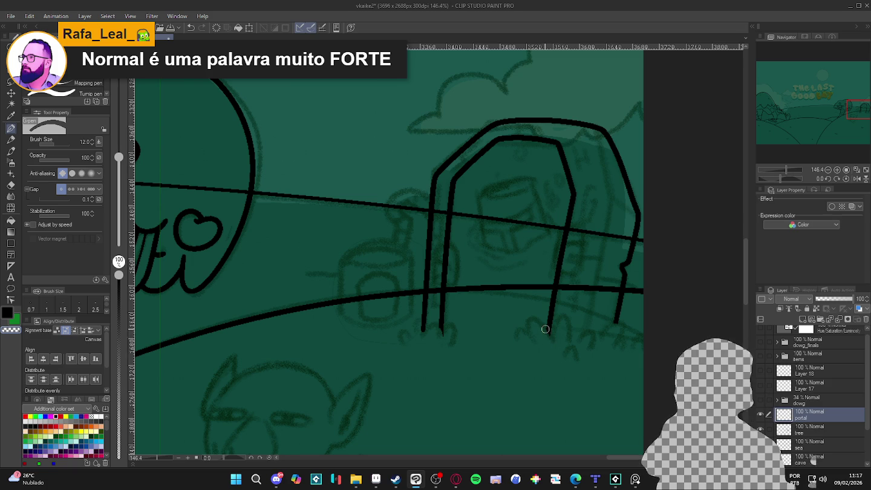
scroll(487, 290, down, 2)
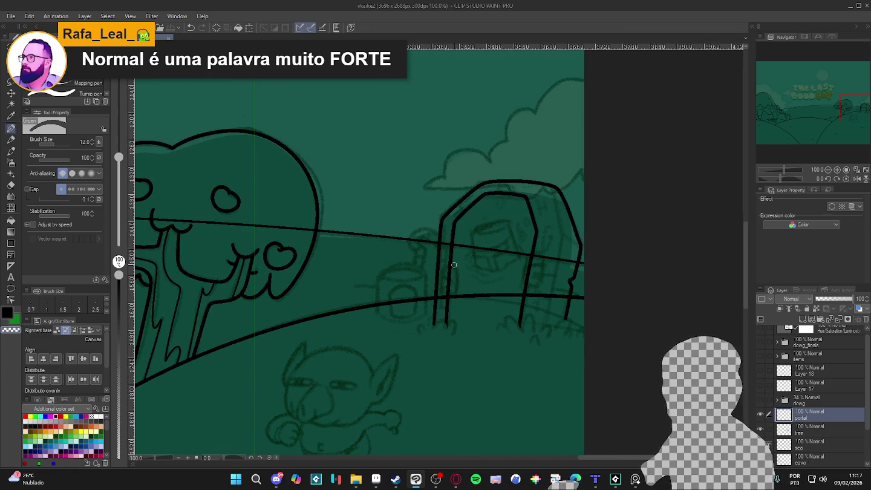
key(bracketleft)
key(bracketleft)
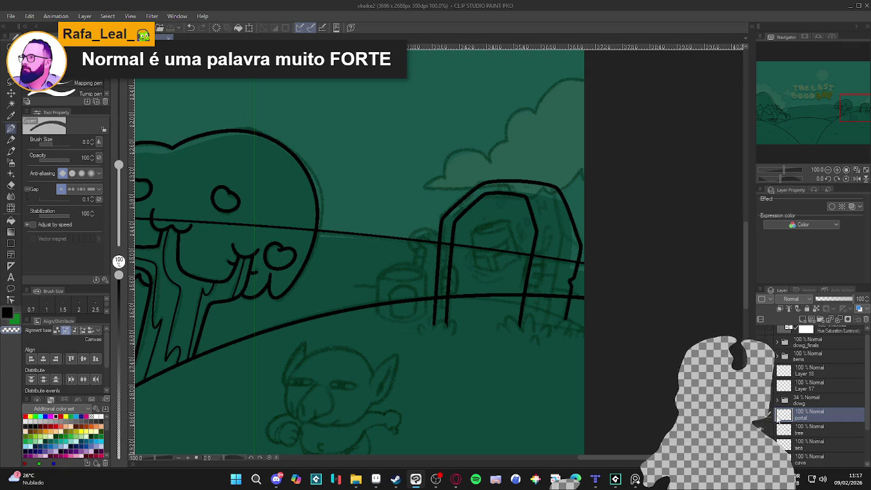
key(ctrl+z)
key(ctrl+y)
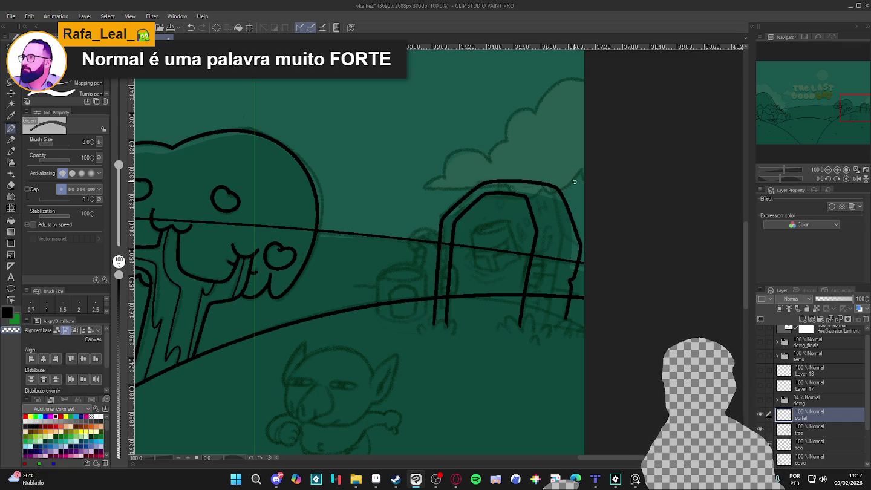
key(w)
click(552, 211)
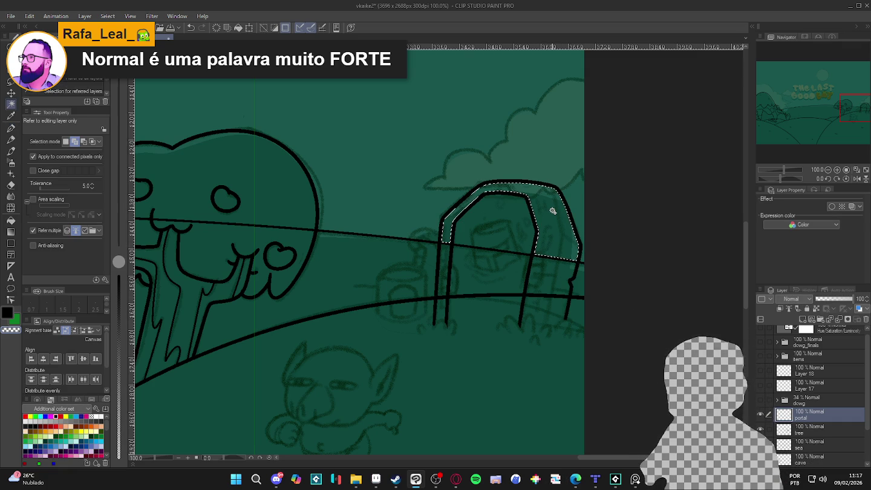
key(ctrl+d)
click(760, 414)
click(760, 413)
click(760, 413)
click(761, 414)
click(760, 413)
click(761, 413)
click(761, 413)
click(761, 413)
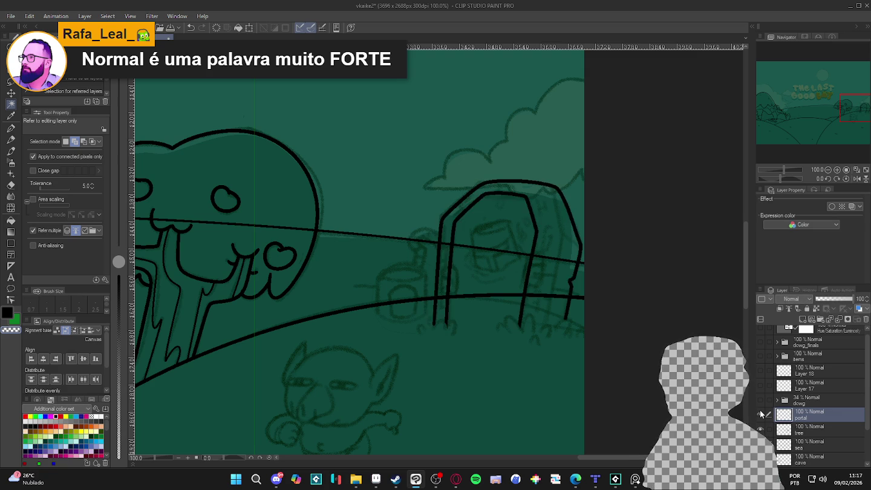
click(761, 413)
click(761, 414)
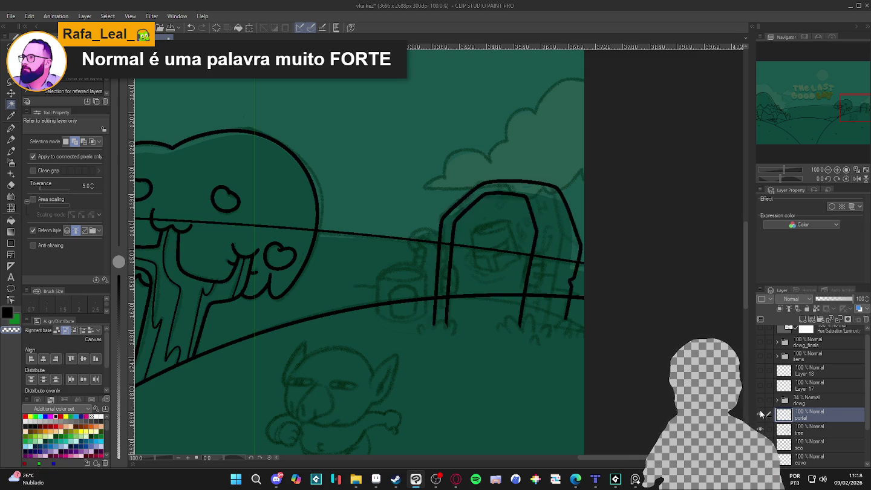
click(760, 414)
click(761, 413)
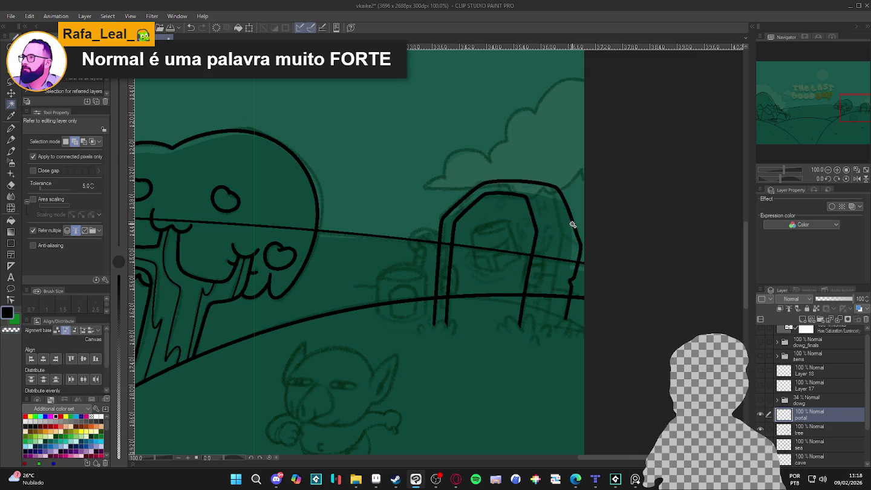
scroll(569, 217, up, 2)
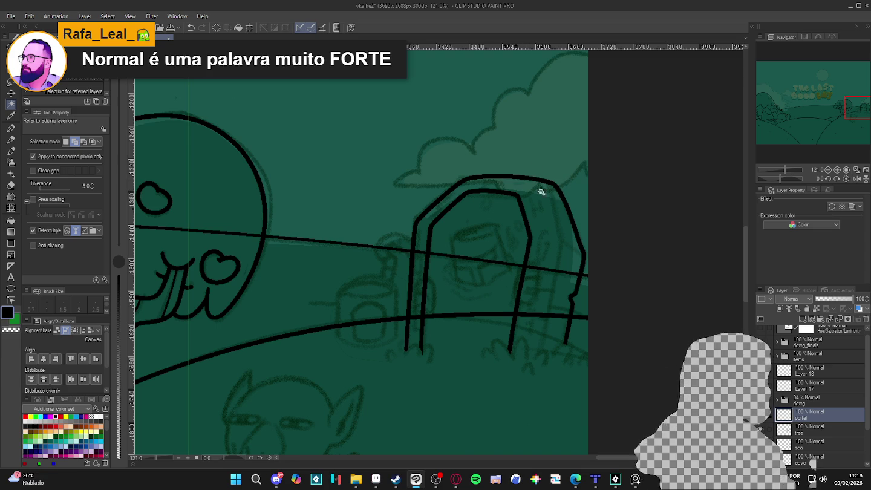
key(p)
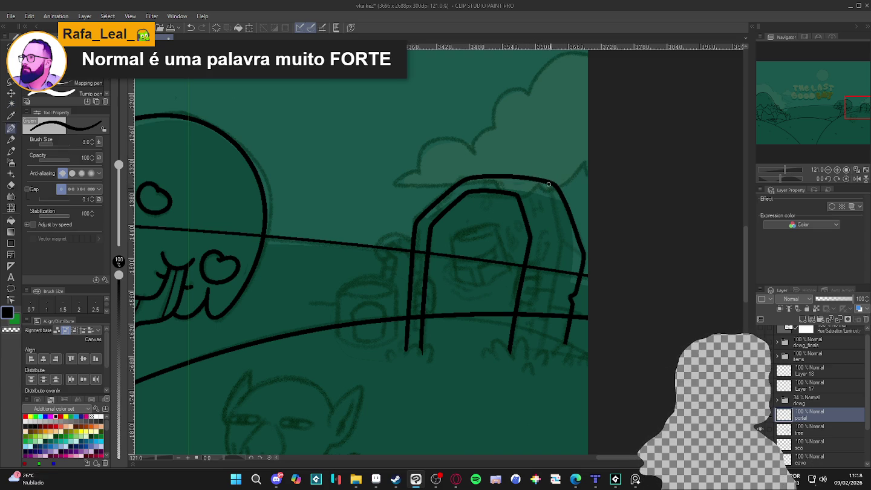
drag(548, 182, 554, 203)
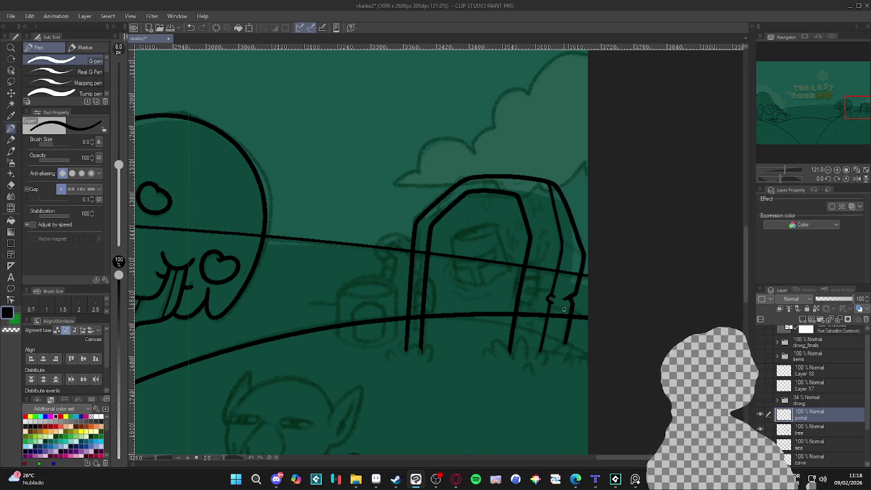
- Save the drawing with Ctrl+S and zoom out to view the whole double arch
scroll(577, 313, down, 2)
scroll(575, 315, down, 1)
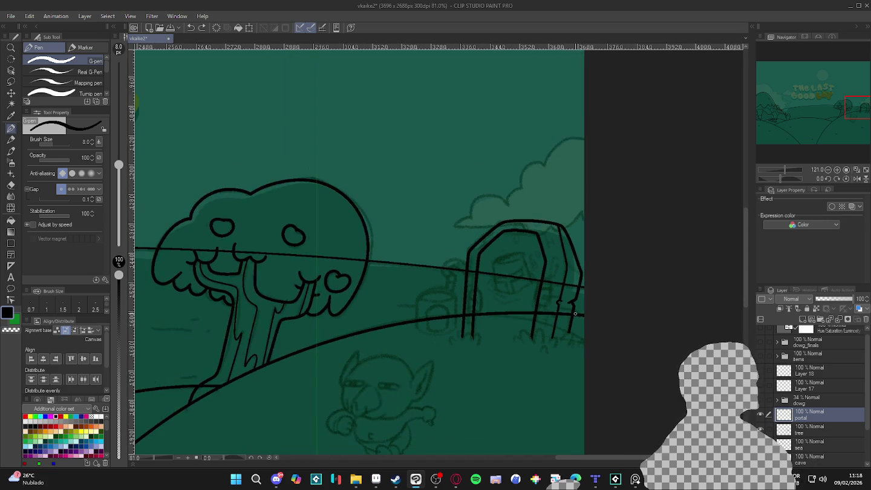
scroll(573, 315, down, 1)
key(ctrl+s)
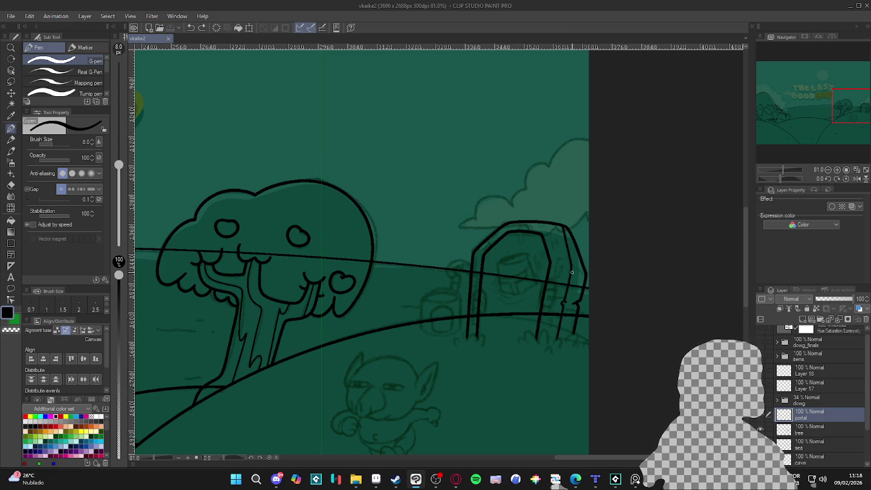
scroll(558, 301, down, 1)
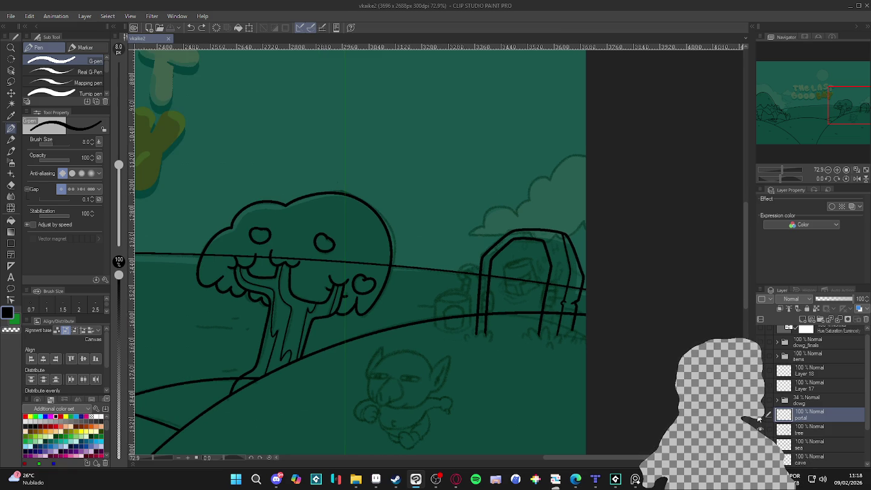
scroll(529, 311, down, 1)
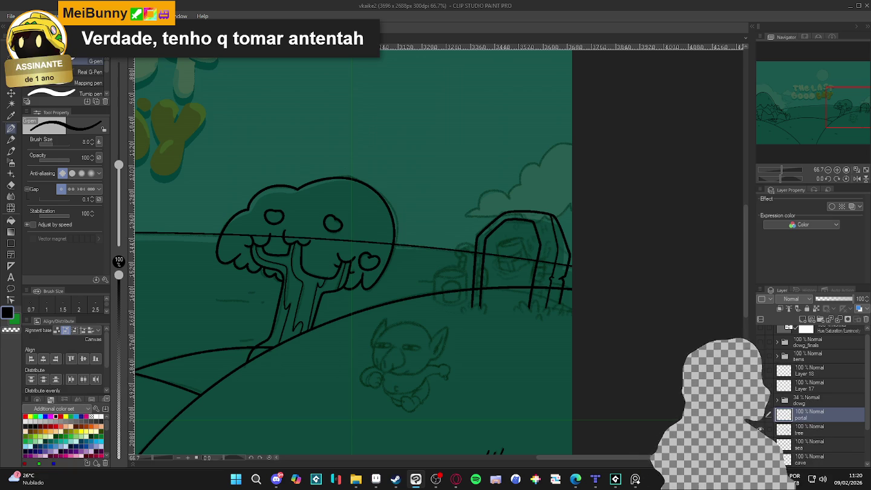
- Toggle the portal layer's visibility to compare, then zoom in on the arch
double_click(761, 415)
double_click(762, 415)
double_click(763, 417)
click(763, 417)
click(763, 419)
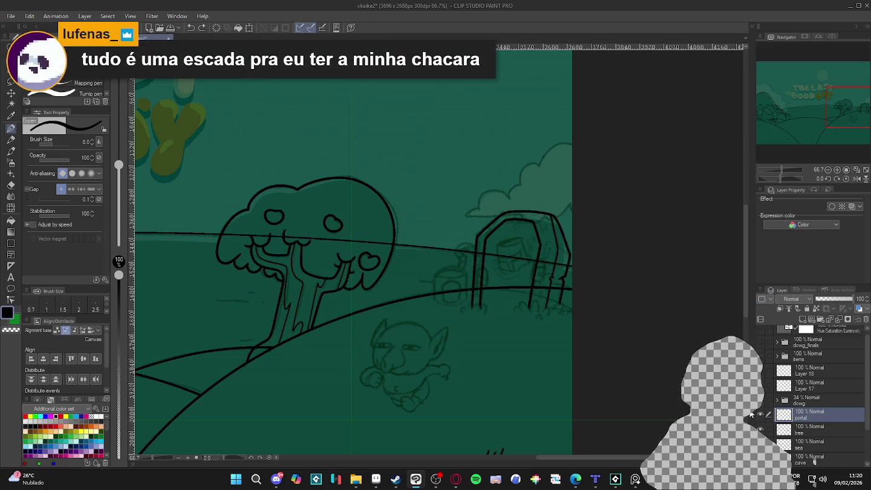
scroll(530, 262, up, 2)
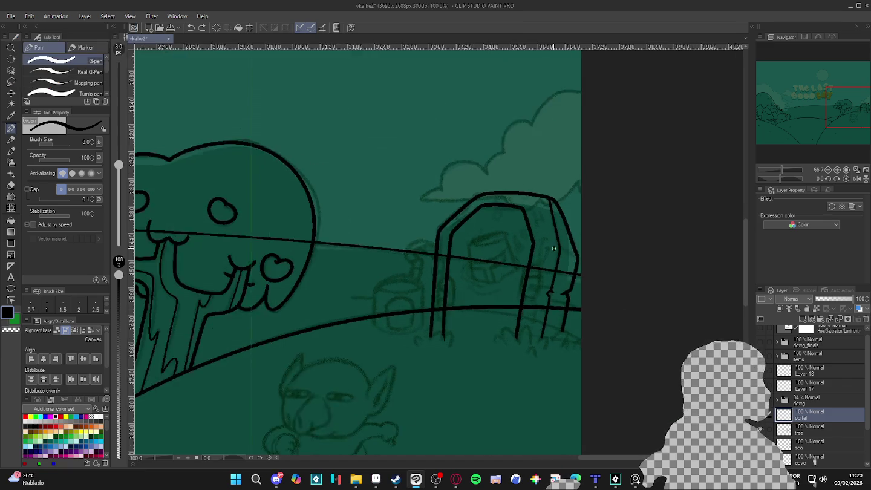
scroll(530, 262, up, 2)
scroll(530, 262, up, 2)
scroll(531, 262, down, 1)
scroll(530, 262, down, 1)
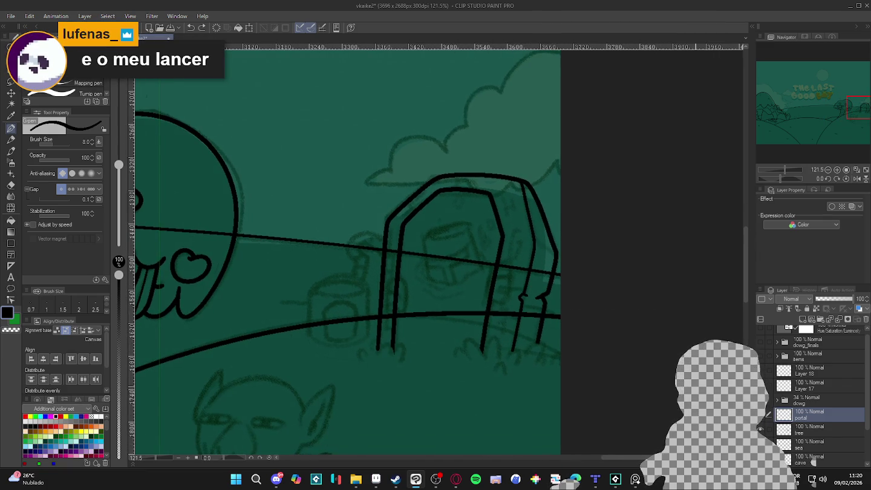
scroll(492, 242, up, 1)
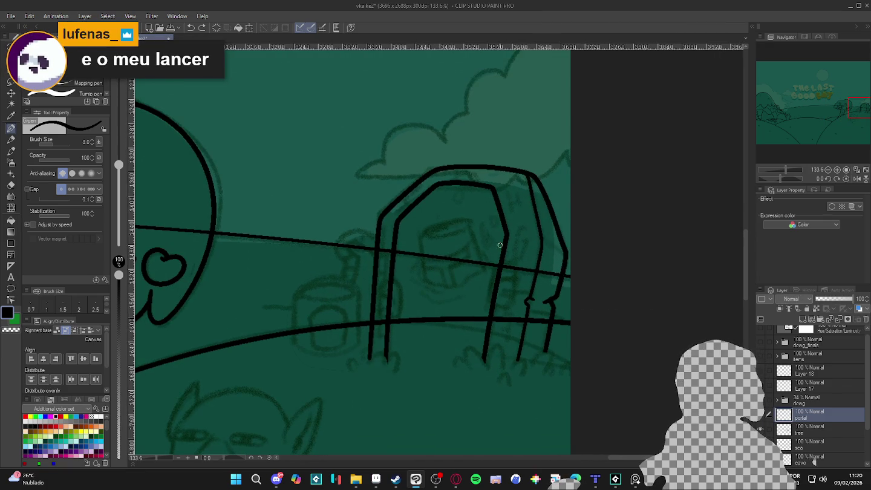
scroll(493, 243, up, 1)
- Ink h- and J-shaped rune marks and a base stroke on the portal's right pillar
drag(502, 193, 505, 209)
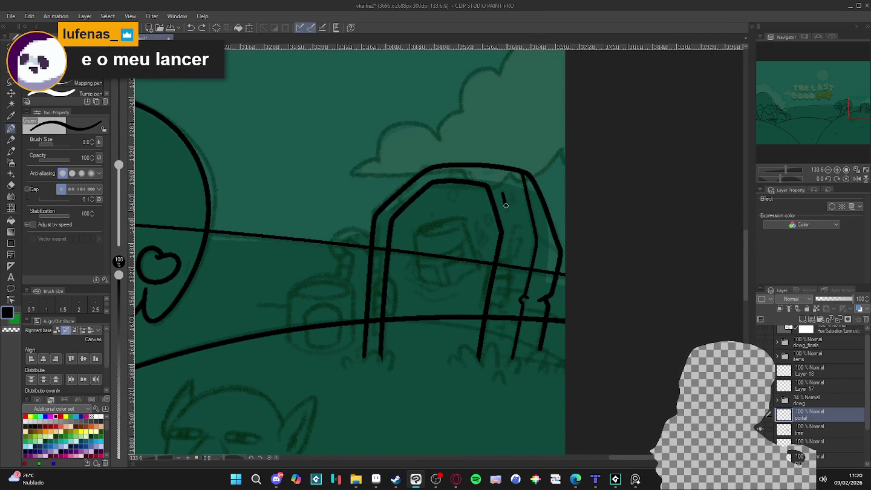
mouse_move(506, 204)
mouse_down()
mouse_move(521, 226)
mouse_move(508, 257)
mouse_move(522, 250)
mouse_move(516, 241)
mouse_up()
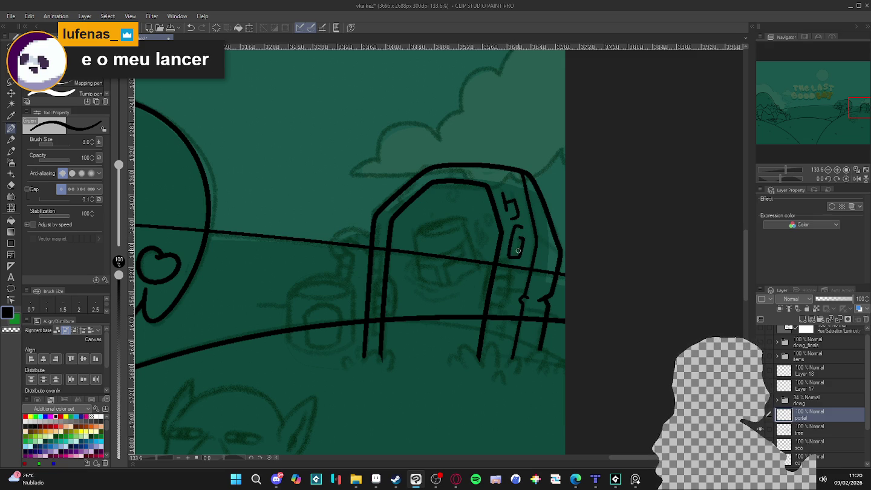
click(509, 272)
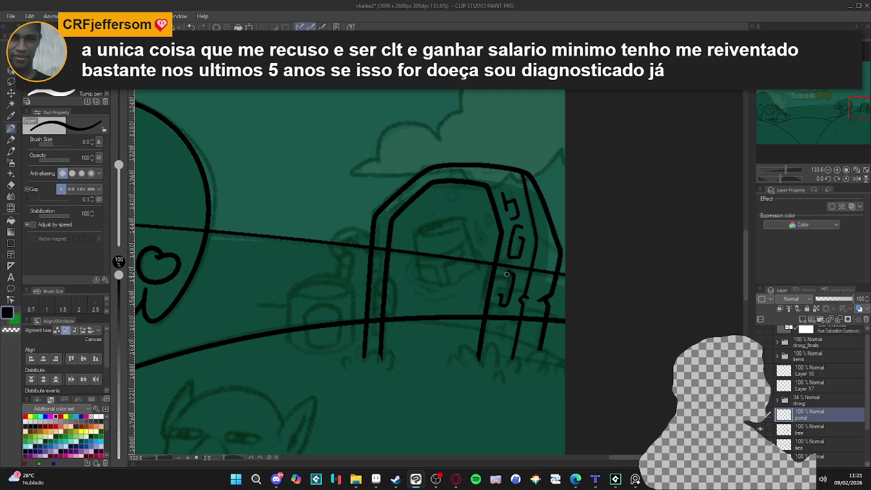
drag(508, 279, 507, 300)
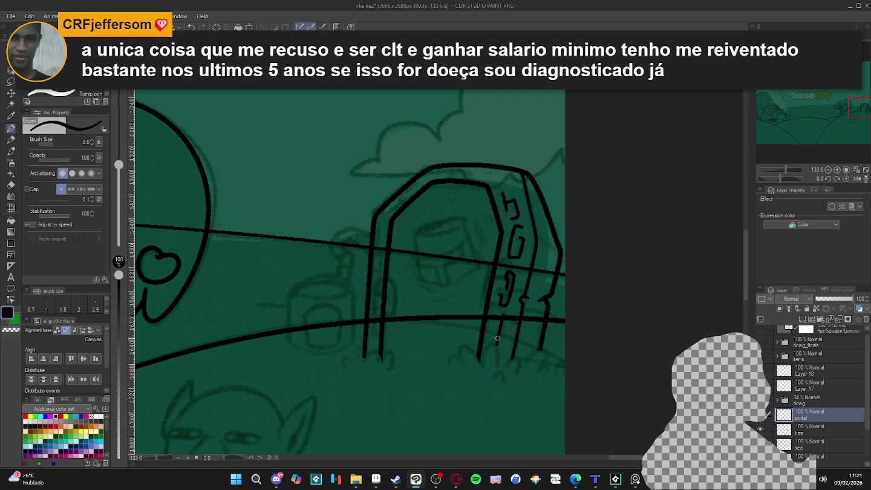
drag(503, 321, 497, 339)
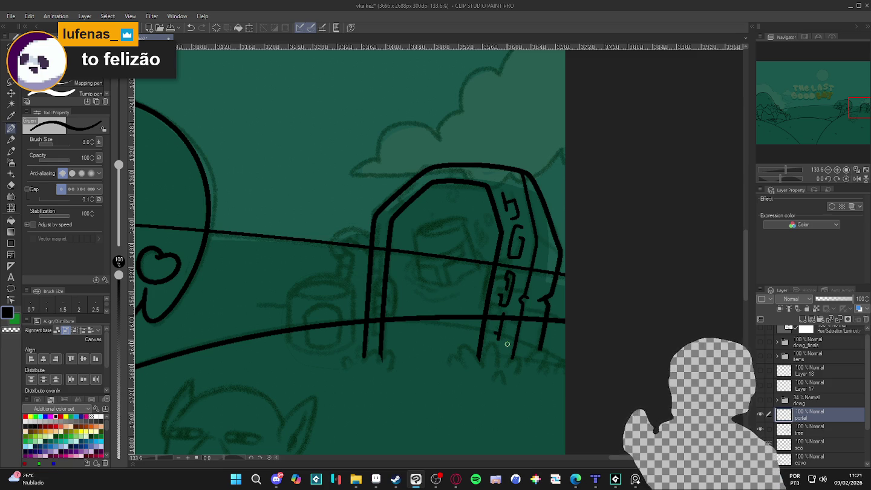
- Rotate the canvas, ink an inner line down the portal's left edge, and reset the view
key(r)
mouse_move(574, 374)
mouse_down()
mouse_move(640, 144)
mouse_move(614, 108)
mouse_up()
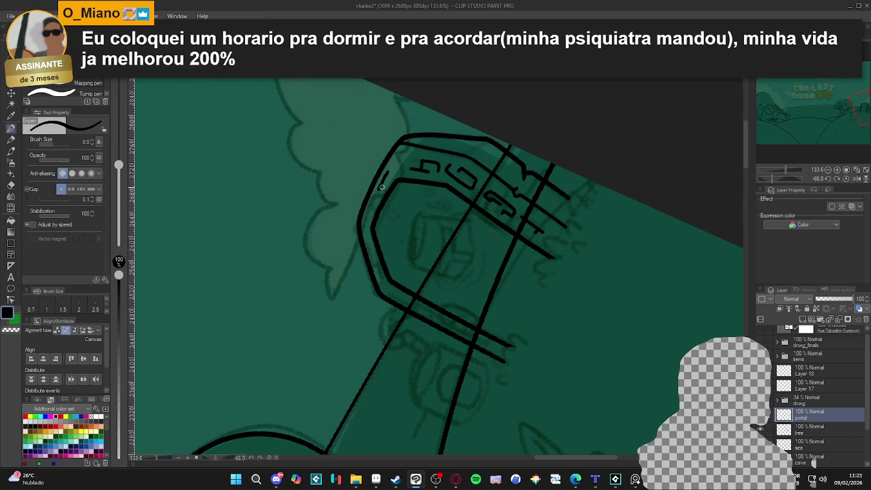
drag(384, 176, 374, 203)
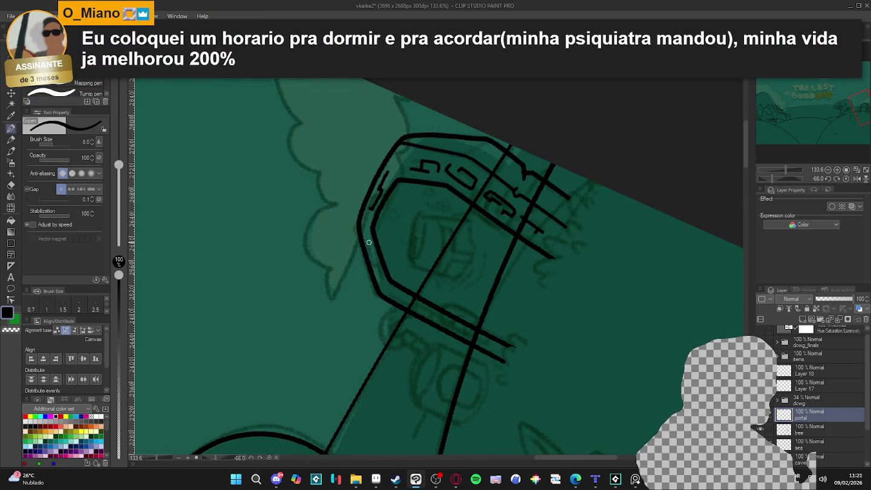
key(ctrl+at)
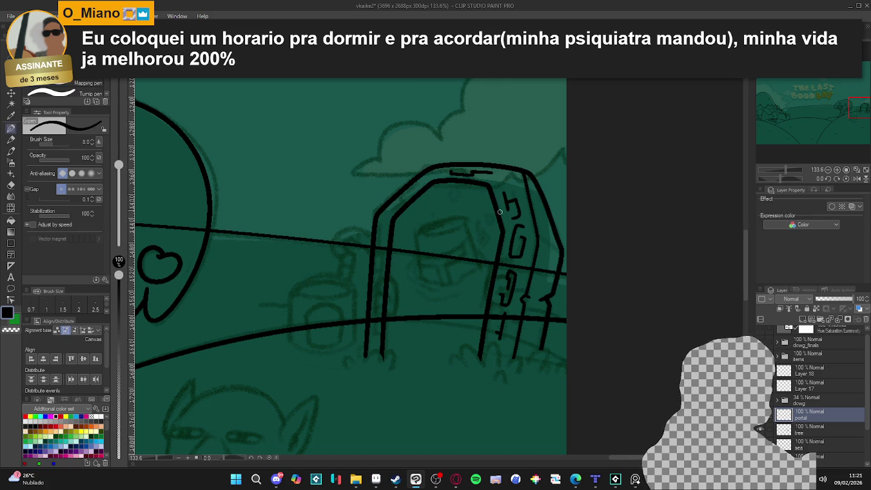
drag(383, 235, 381, 261)
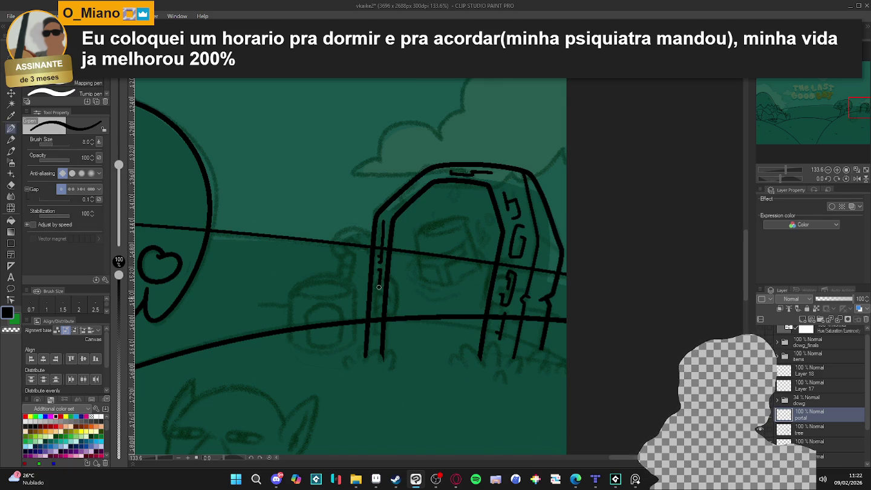
drag(379, 285, 378, 300)
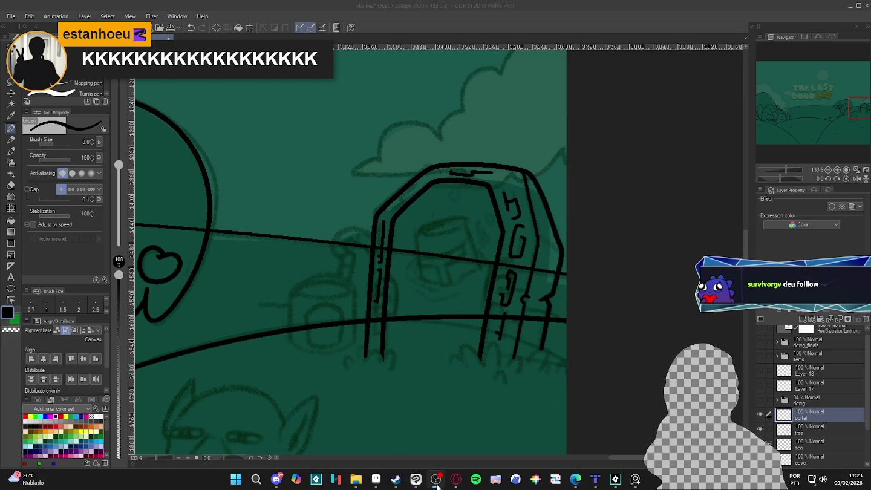
- Switch from Clip Studio Paint to the web browser and scroll through the page
click(455, 3)
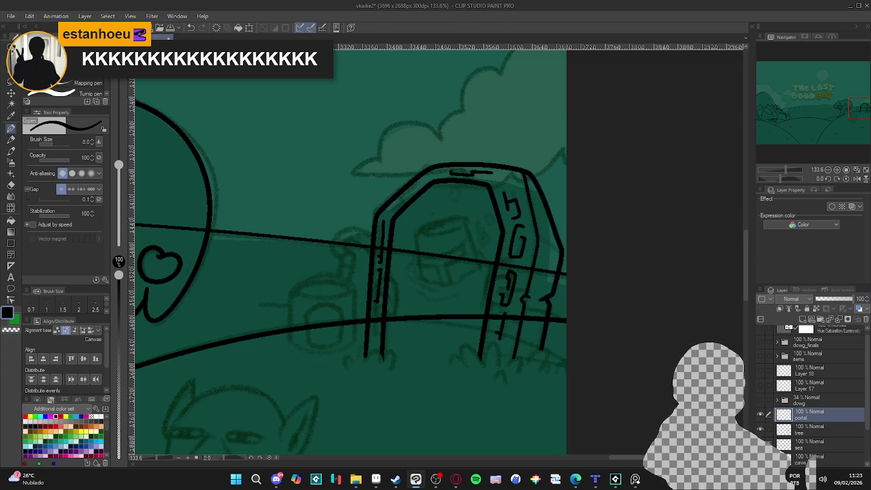
key(alt+Tab)
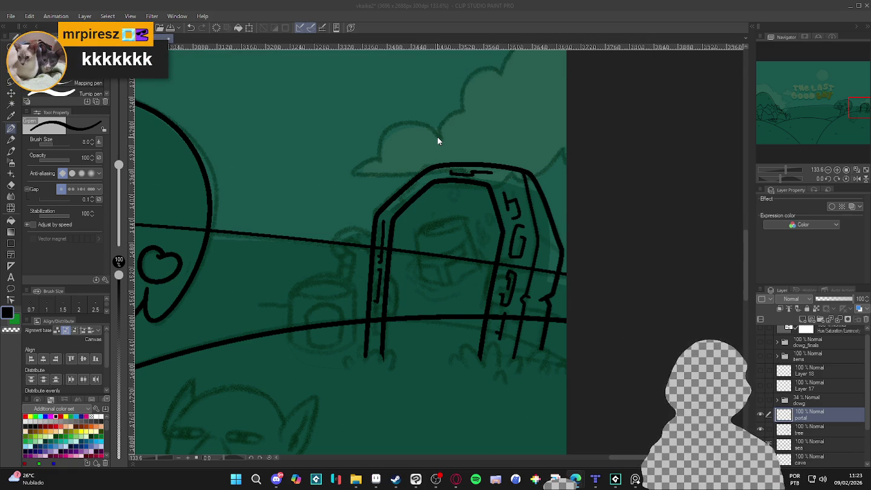
scroll(610, 319, down, 1)
scroll(610, 320, down, 1)
scroll(478, 222, down, 1)
scroll(459, 311, up, 3)
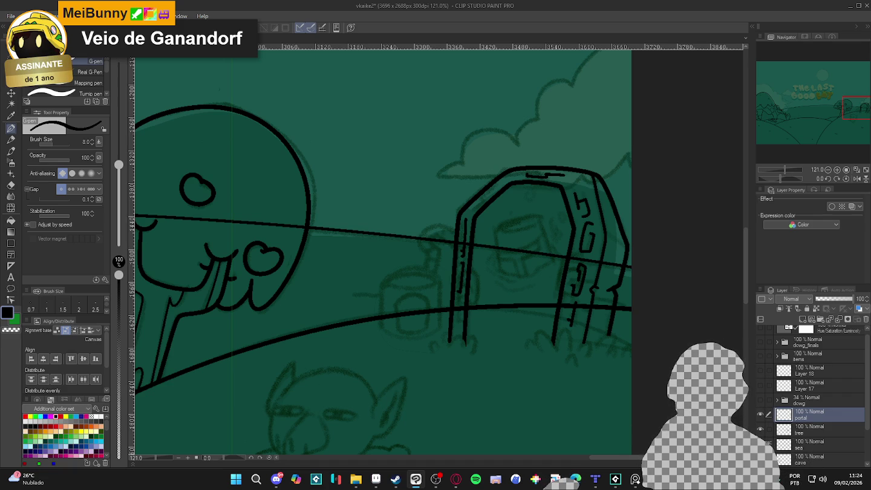
click(435, 480)
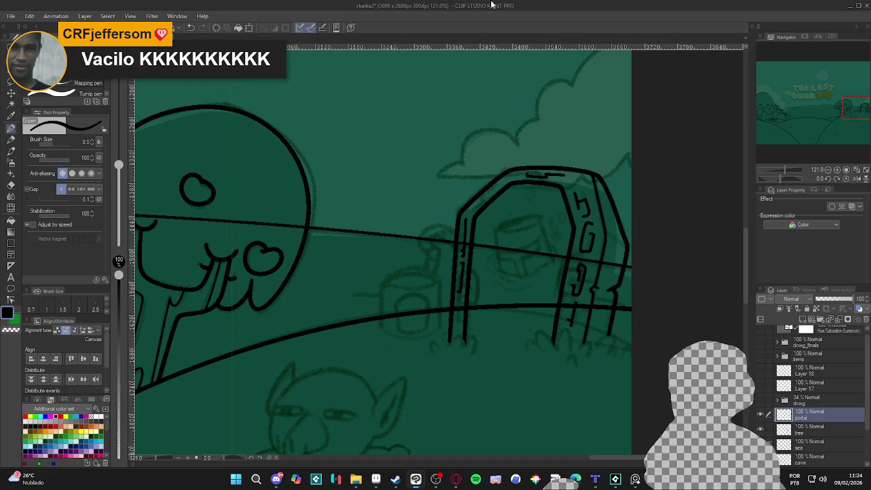
scroll(466, 302, down, 1)
scroll(465, 303, down, 1)
scroll(466, 303, down, 1)
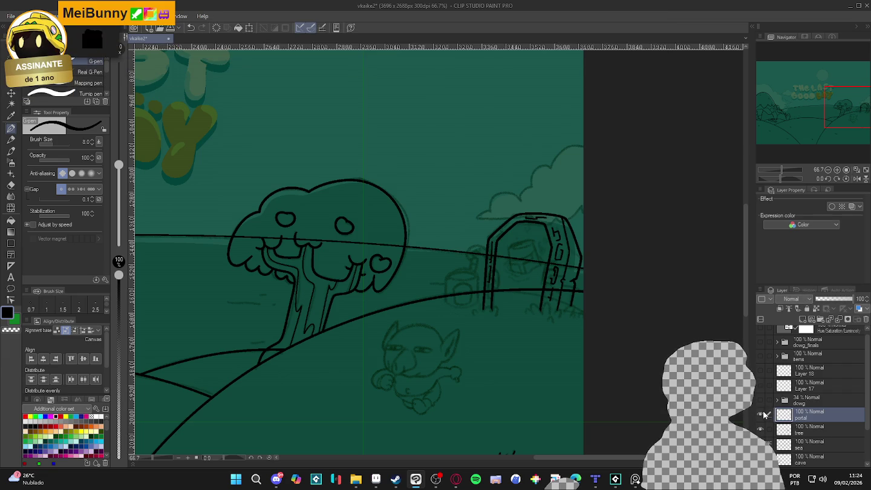
scroll(486, 286, up, 2)
drag(486, 286, 480, 310)
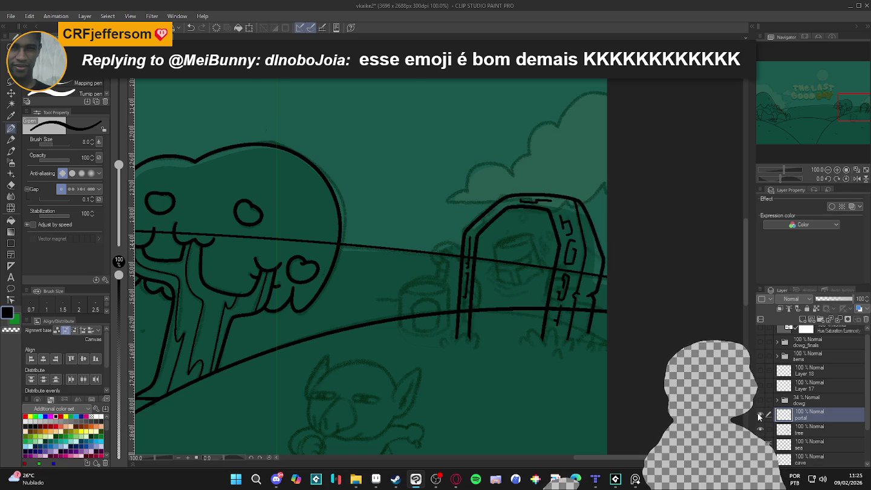
scroll(522, 328, up, 1)
scroll(523, 328, up, 1)
scroll(522, 329, up, 1)
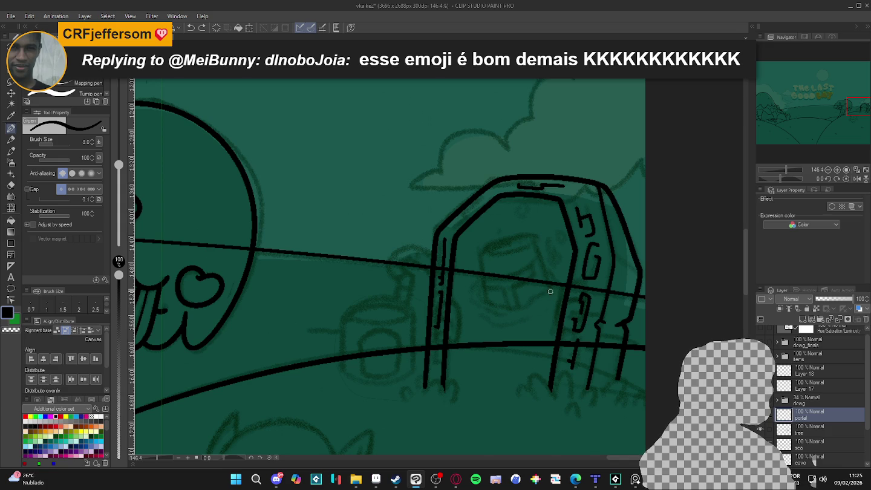
- Redraw the diagonal line inside the portal and ink the arched top of the figure's head
key(ctrl+z)
drag(531, 235, 552, 293)
key(ctrl+z)
drag(532, 236, 549, 280)
key(ctrl+z)
drag(532, 236, 549, 282)
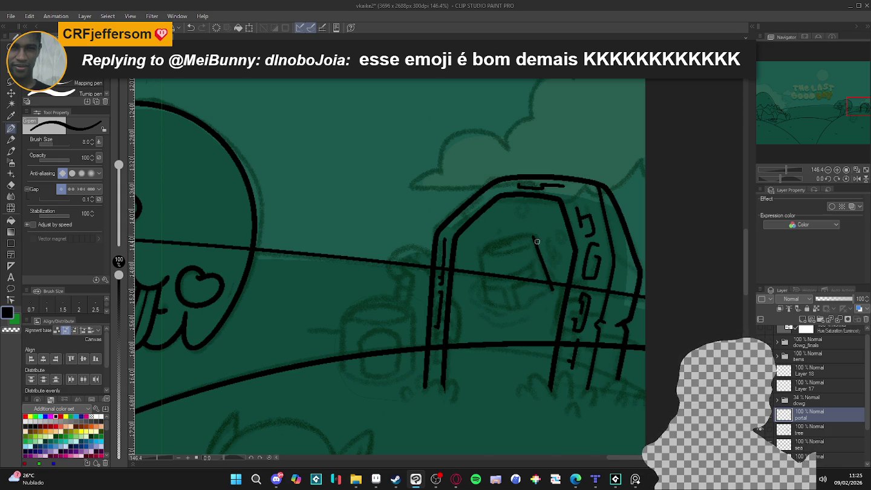
drag(534, 238, 490, 309)
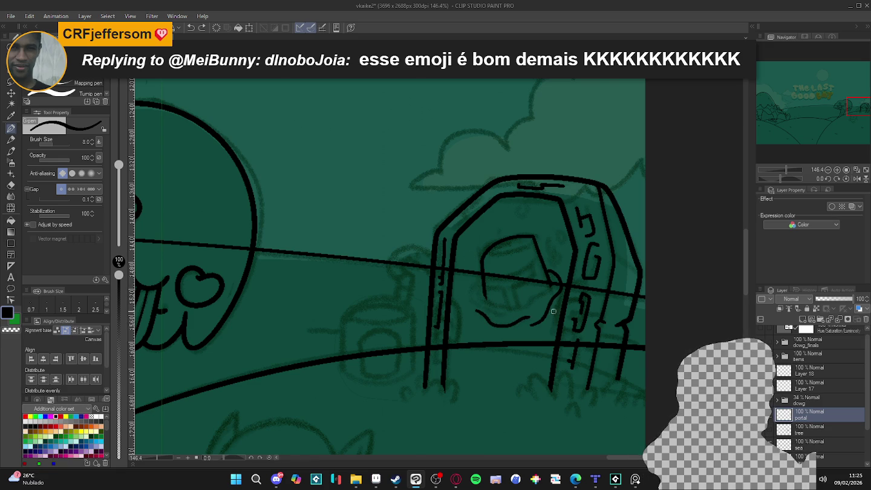
- Rotate the canvas, ink the curve down the figure's left side, and straighten the view
drag(594, 299, 422, 252)
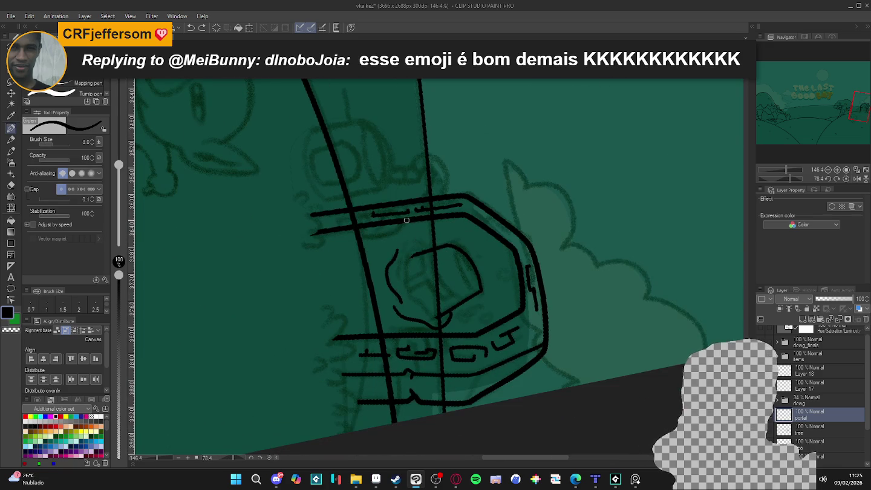
drag(411, 255, 426, 308)
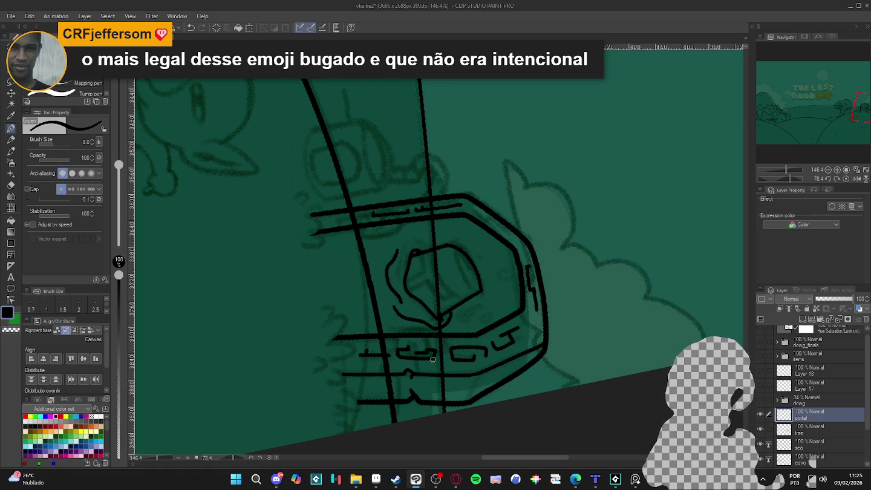
key(r)
mouse_move(432, 359)
mouse_down()
mouse_move(617, 177)
mouse_move(487, 111)
mouse_up()
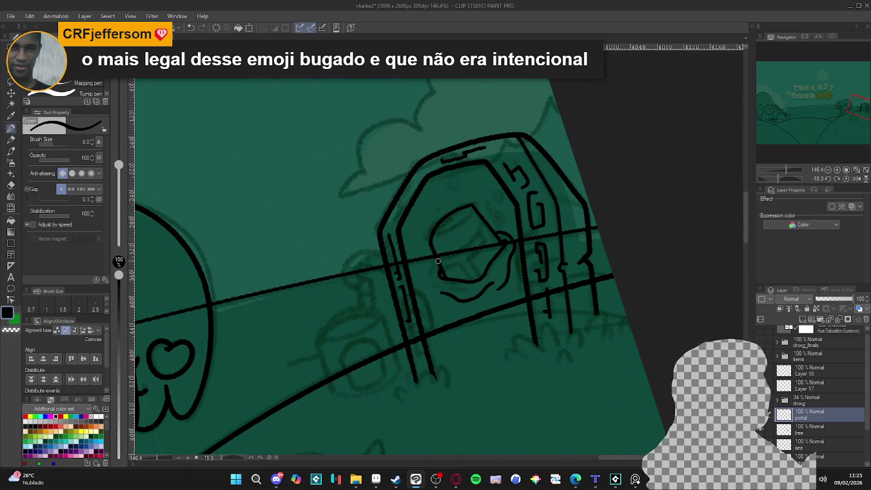
key(r)
mouse_move(589, 311)
mouse_down()
mouse_move(514, 363)
mouse_move(559, 379)
mouse_up()
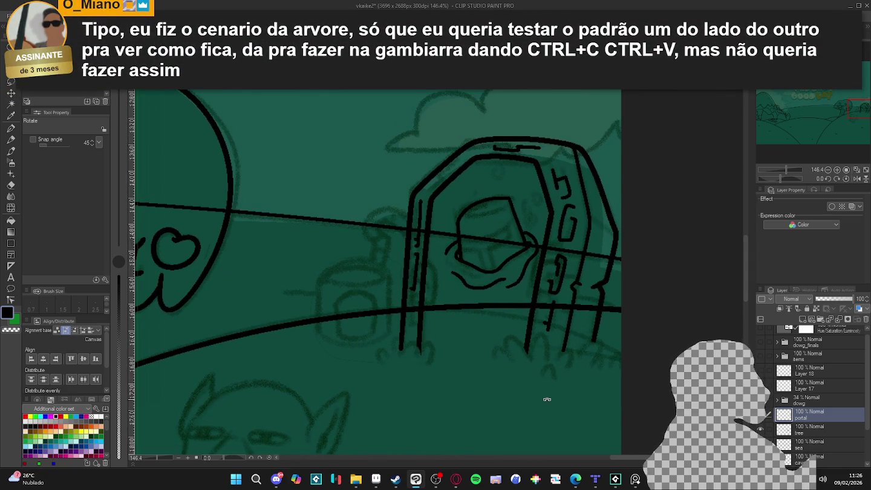
drag(542, 379, 537, 390)
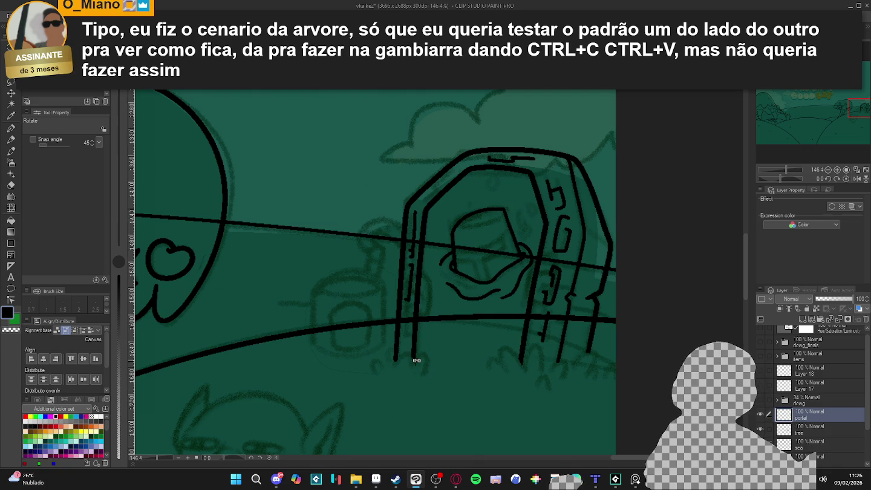
- Bring Aseprite forward and cycle the open documents to the master_equalist grass tileset
mouse_move(456, 479)
click(376, 480)
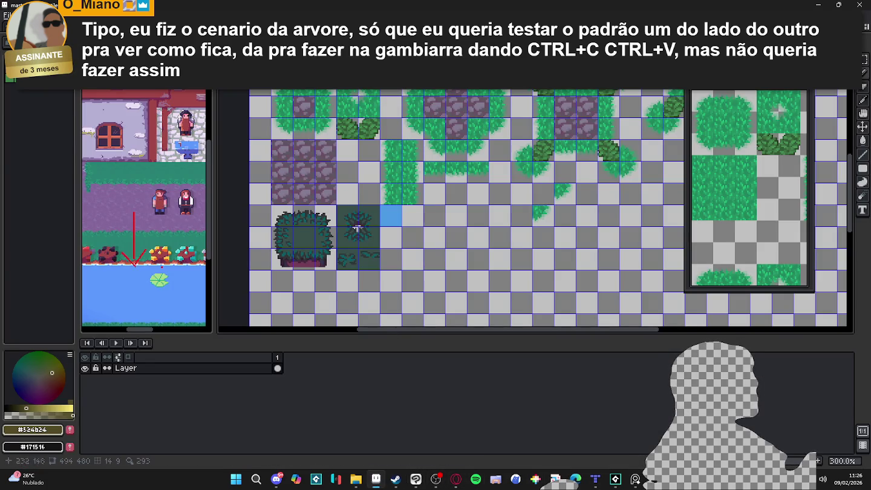
key(ctrl+Tab)
key(ctrl+Tab)
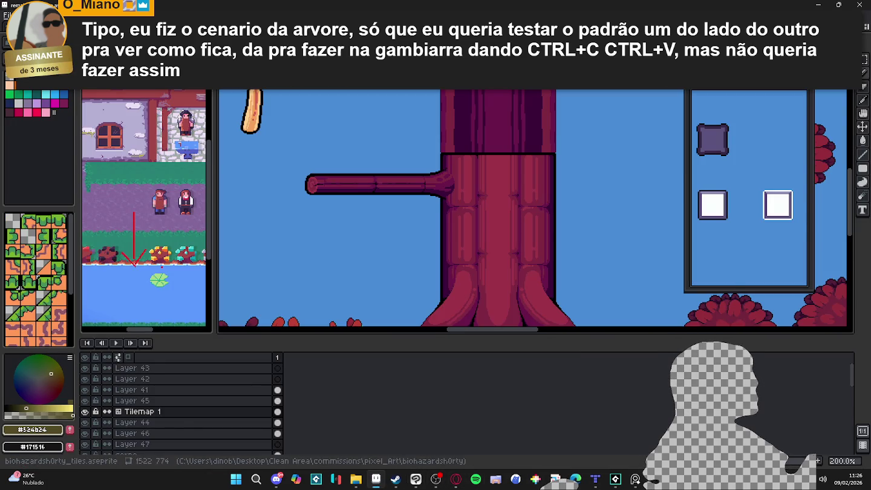
key(ctrl+Tab)
key(ctrl+Tab)
key(ctrl+Tab)
key(ctrl+Tab)
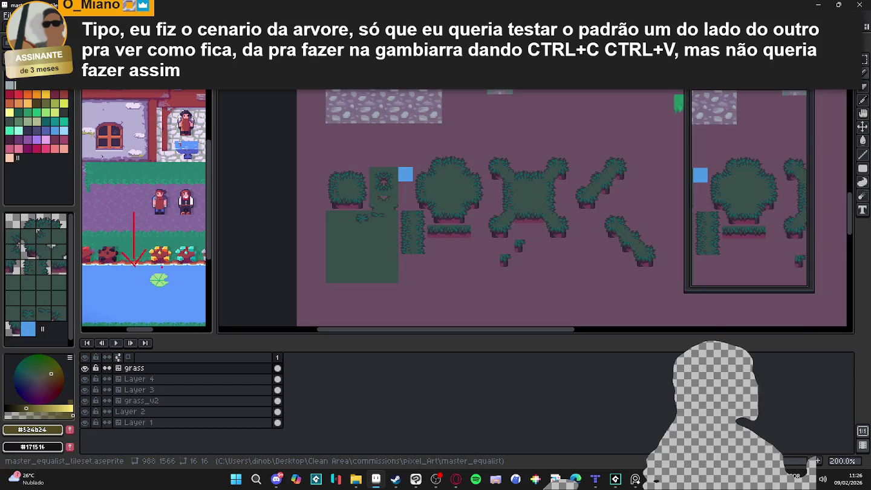
key(ctrl+Tab)
key(ctrl+Tab)
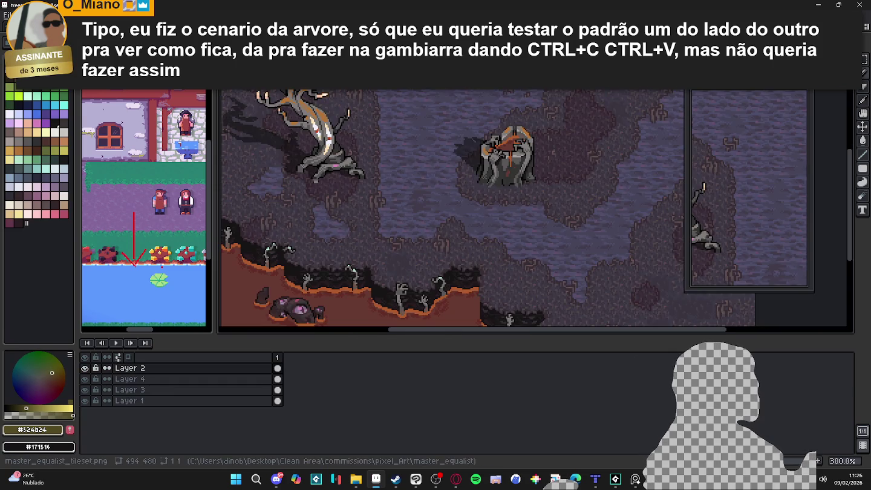
key(ctrl+Tab)
key(ctrl+Tab)
key(ctrl+Tab)
key(ctrl+Tab)
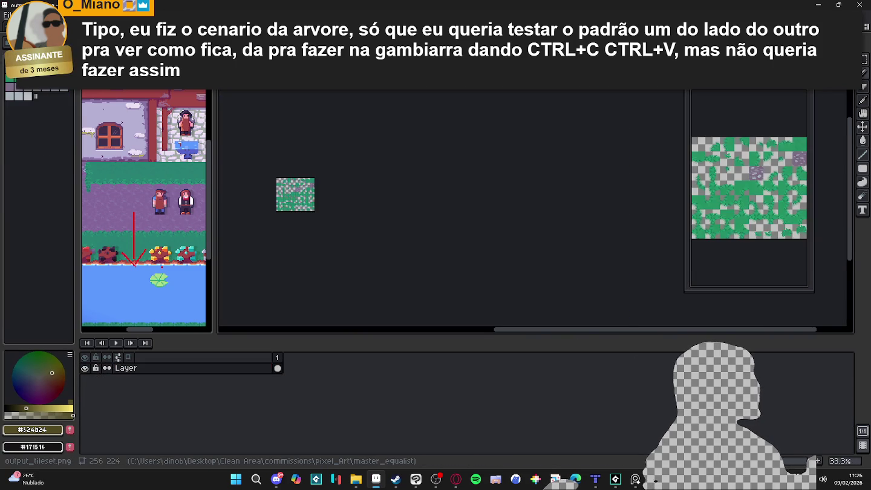
key(ctrl+Tab)
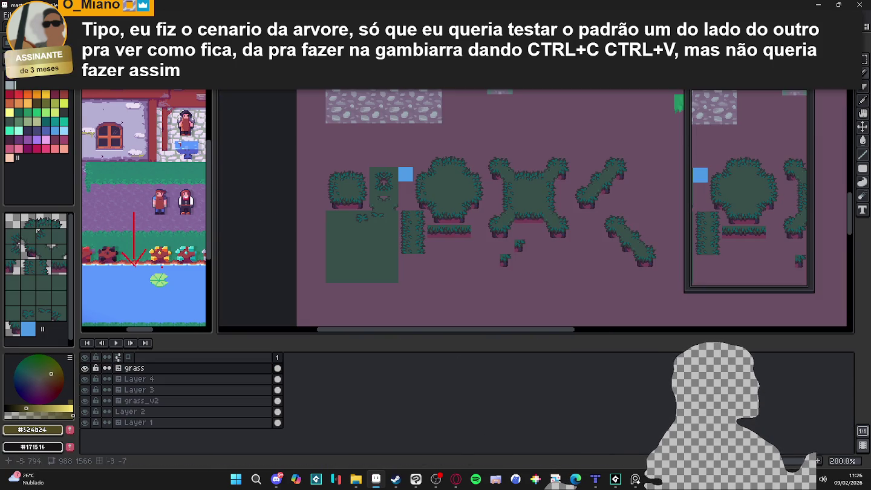
- Preview the tileset Tiled in Both Axes, then set Tiled Mode back to None
click(176, 15)
mouse_move(204, 96)
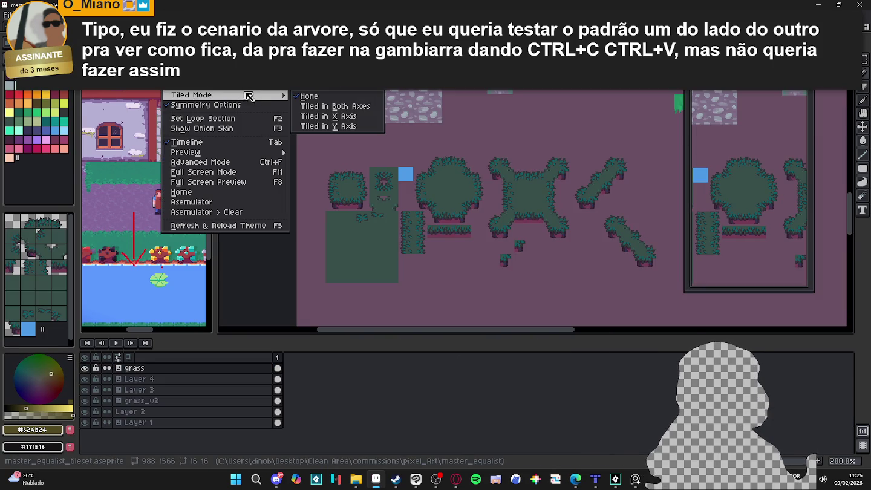
click(321, 105)
scroll(390, 139, down, 3)
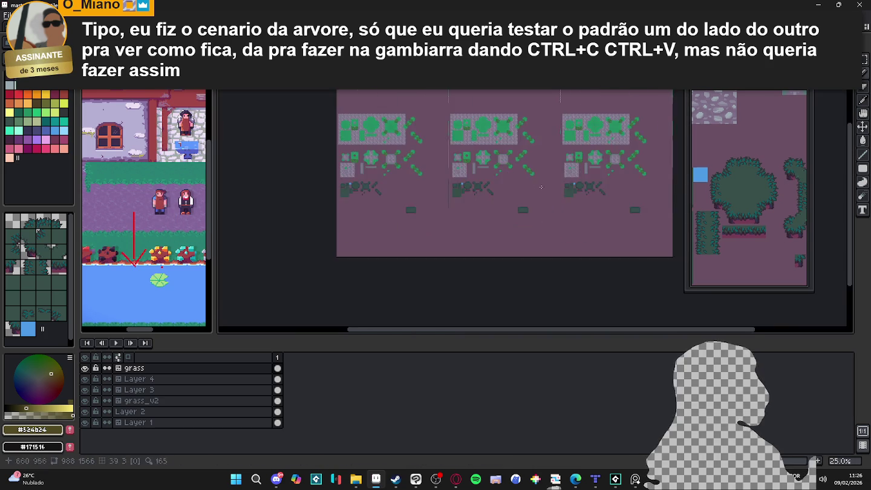
scroll(433, 228, up, 2)
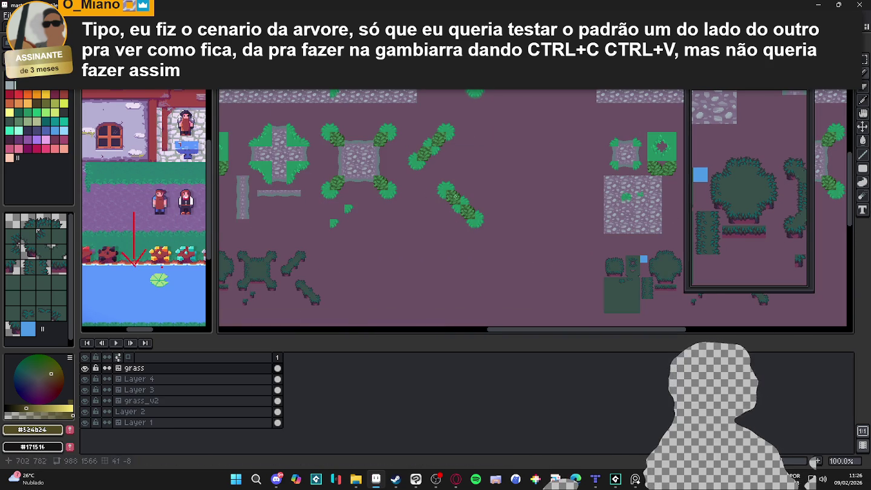
click(176, 15)
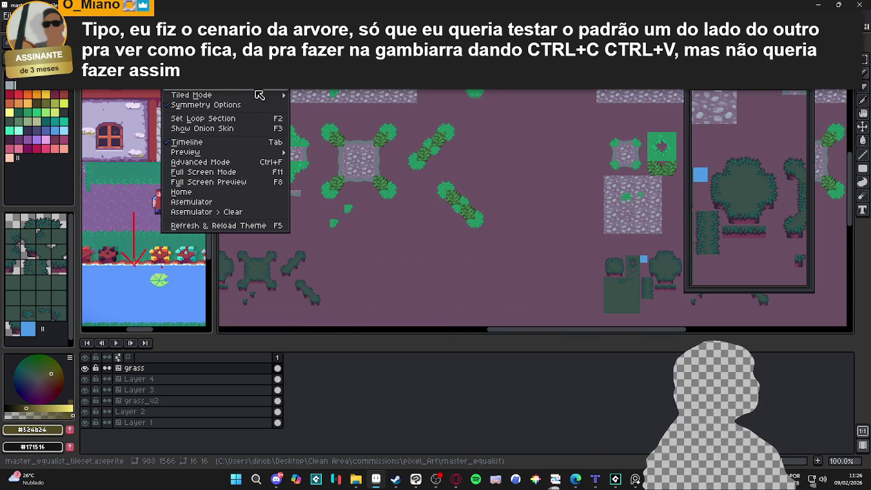
mouse_move(205, 96)
click(314, 95)
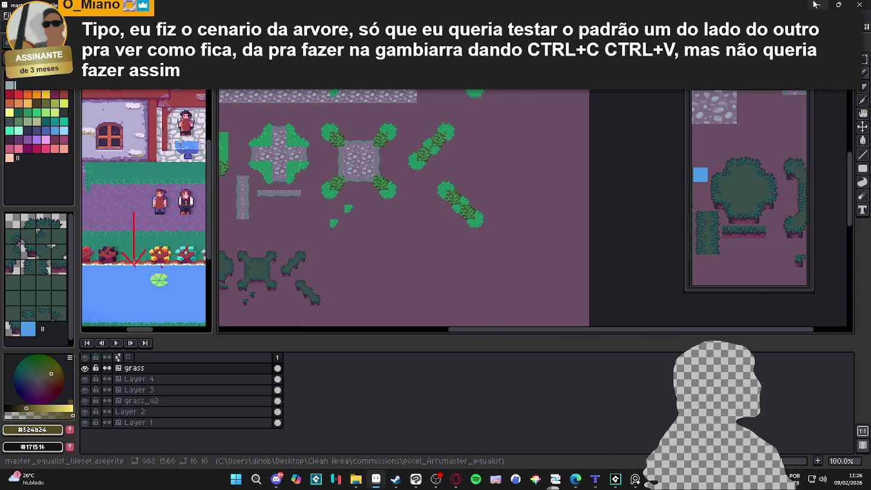
key(alt+Tab)
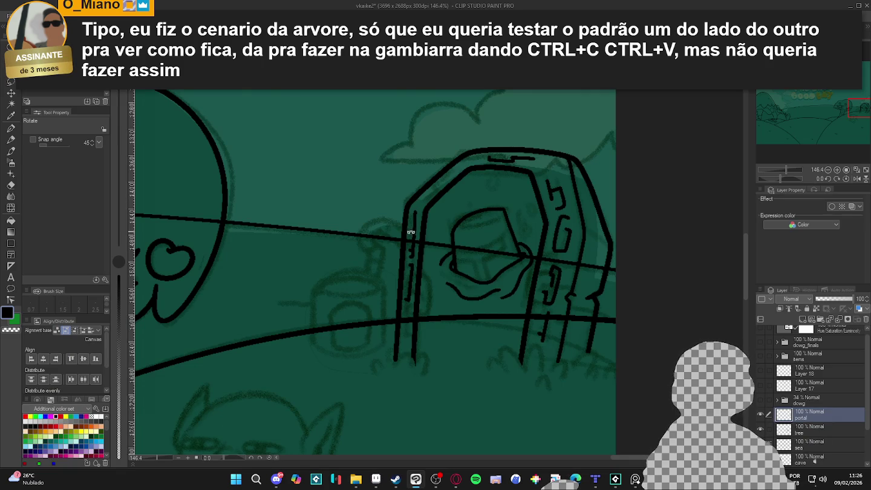
- Rotate the canvas partway back toward upright around the portal figure
scroll(435, 263, down, 1)
scroll(511, 269, up, 2)
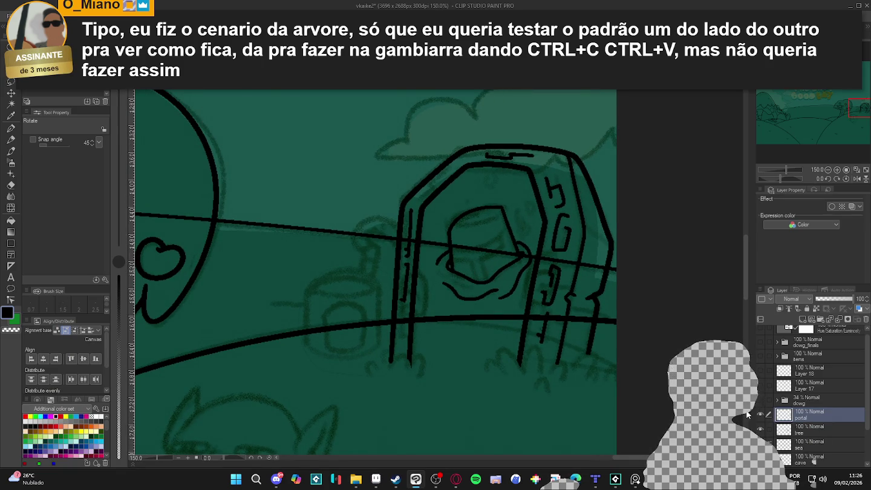
drag(780, 178, 793, 178)
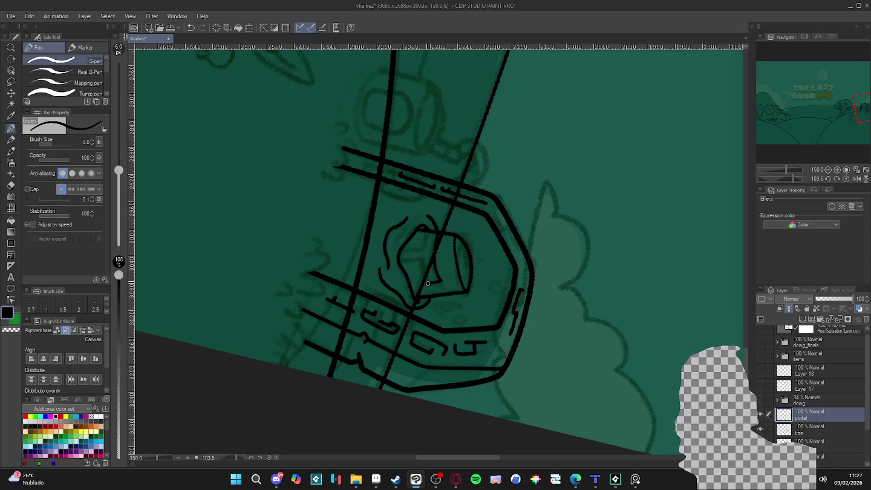
key(r)
mouse_move(424, 266)
mouse_down()
mouse_move(514, 150)
mouse_move(444, 270)
mouse_up()
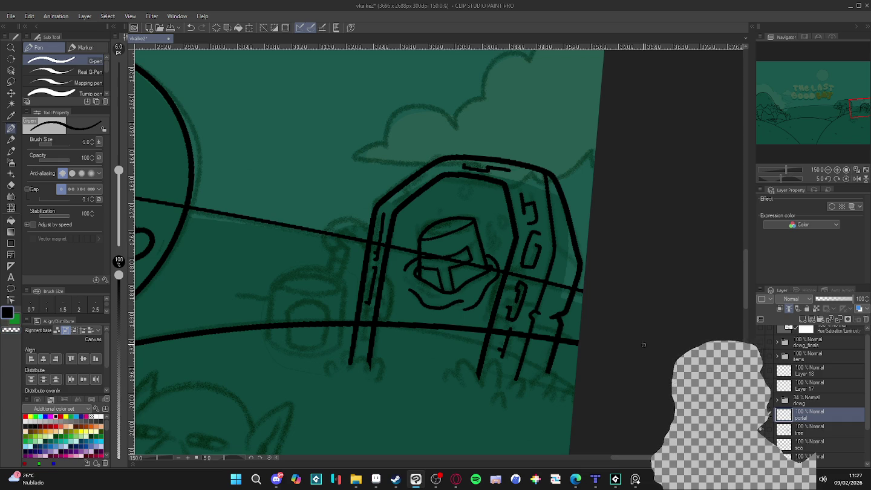
- Undo the stray helmet-face line and redraw it as a short clean stroke
key(ctrl+z)
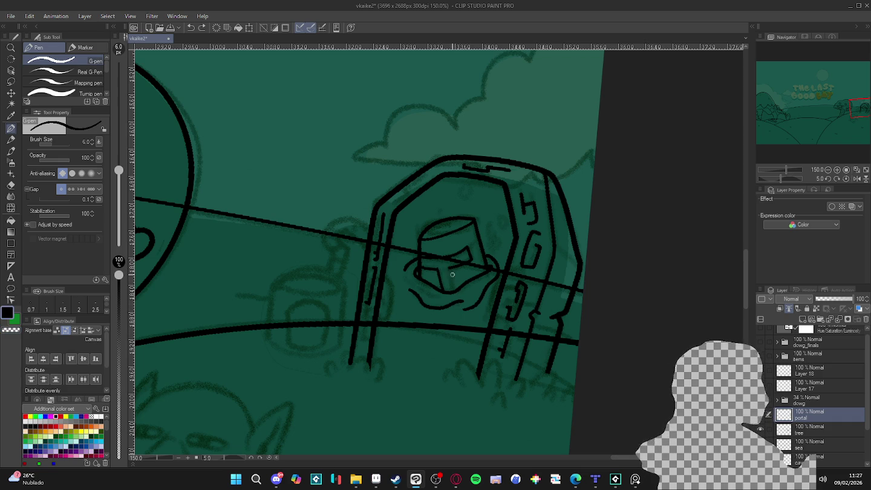
drag(448, 268, 454, 290)
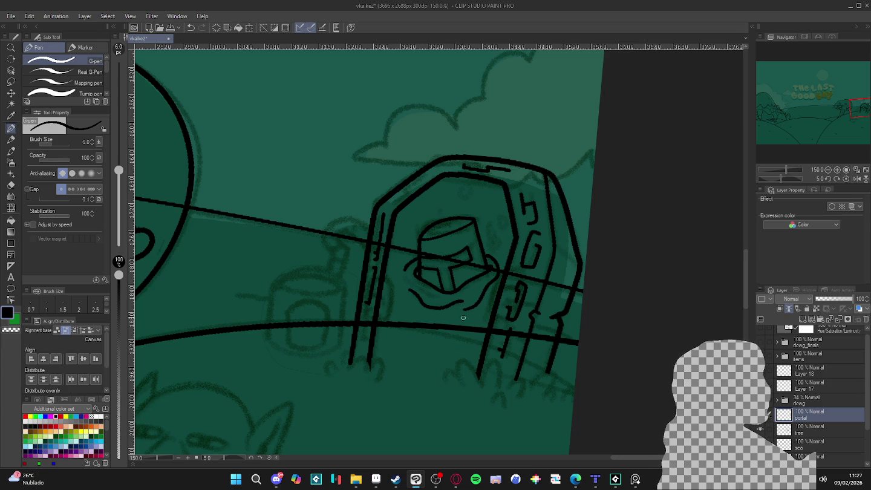
scroll(429, 326, down, 3)
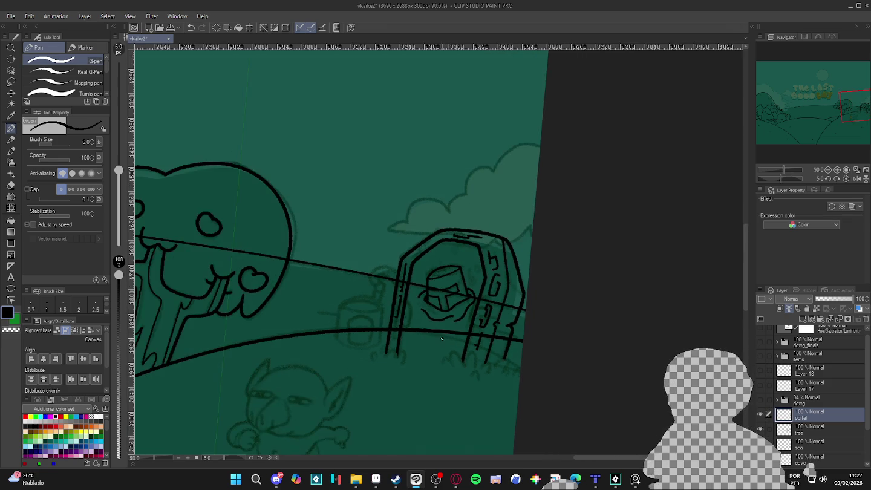
scroll(467, 341, up, 1)
scroll(467, 341, down, 2)
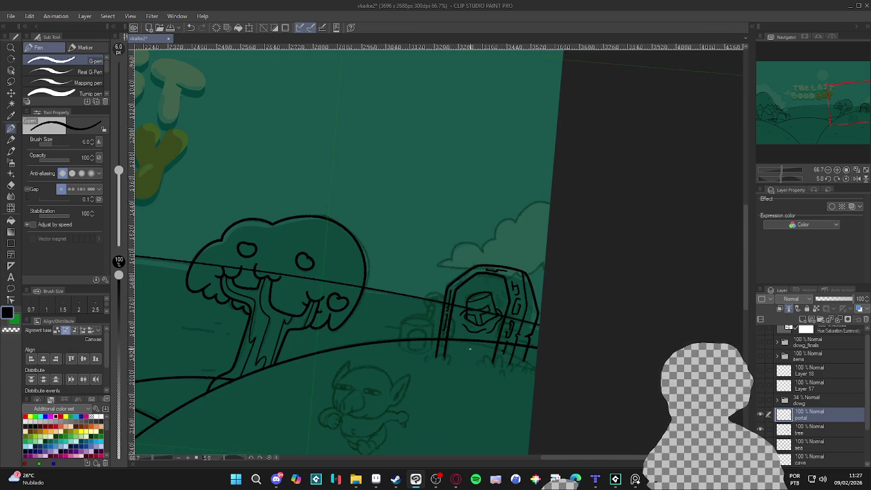
scroll(476, 356, up, 1)
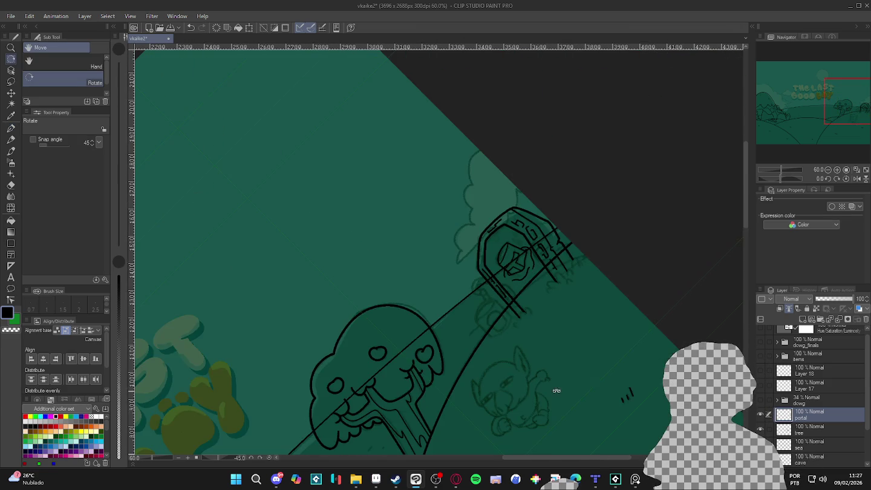
- Zoom out across the hillside scene and hide the portal ink to check the sketch
mouse_move(500, 399)
mouse_down()
mouse_move(535, 414)
mouse_move(603, 386)
mouse_up()
scroll(427, 305, down, 2)
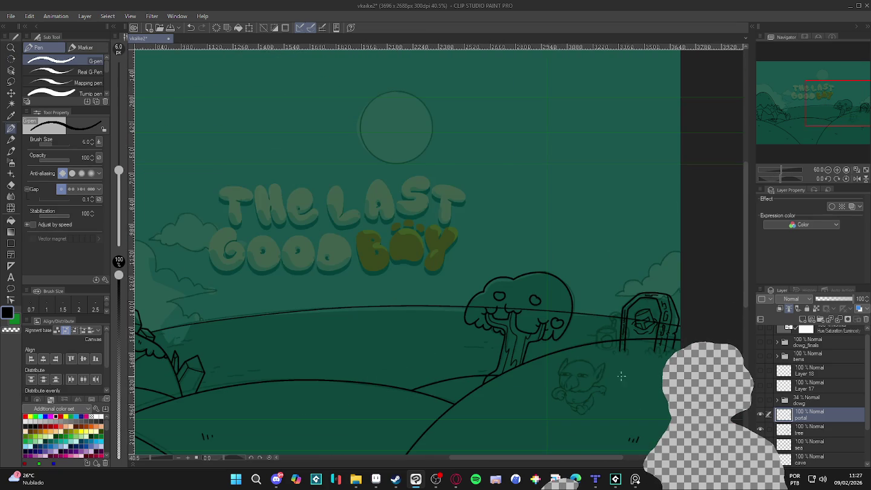
scroll(427, 305, up, 1)
scroll(427, 305, up, 2)
scroll(680, 273, up, 2)
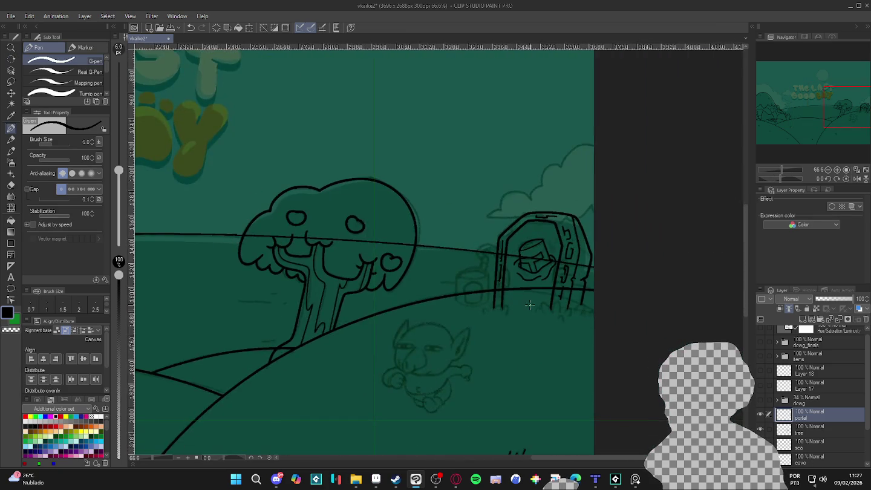
scroll(680, 272, up, 2)
click(760, 414)
- Show the portal ink again and set the G-pen size to 8.0
click(761, 414)
key(bracketleft)
key(bracketright)
key(bracketright)
key(bracketright)
mouse_move(526, 345)
mouse_down()
mouse_move(517, 350)
mouse_move(530, 313)
mouse_move(551, 327)
mouse_up()
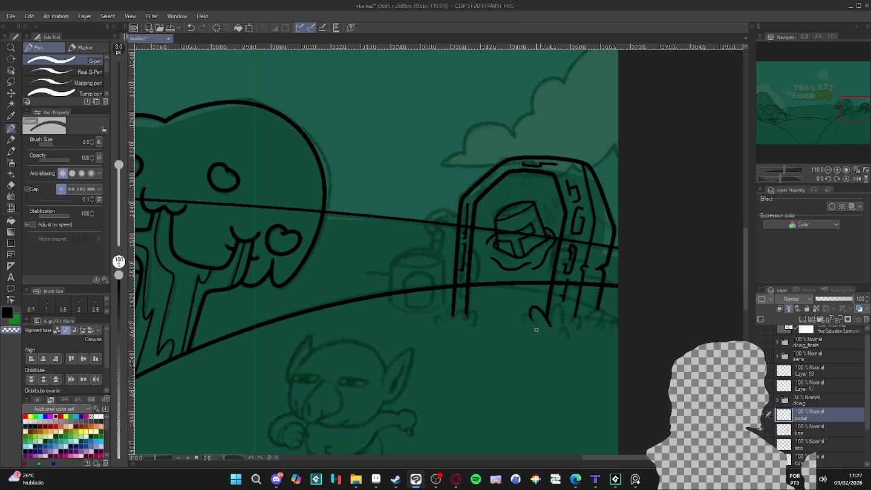
- Ink grass tufts at the bases of the right and left portal pillars
drag(522, 316, 532, 324)
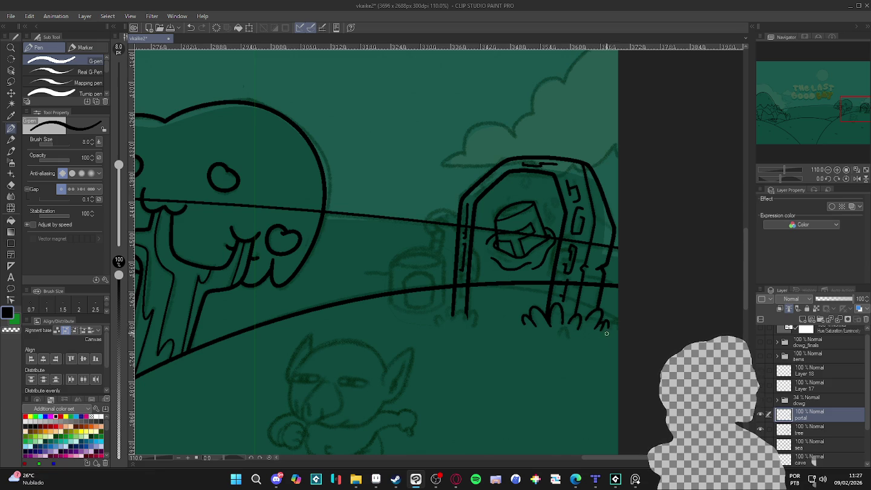
drag(559, 326, 563, 336)
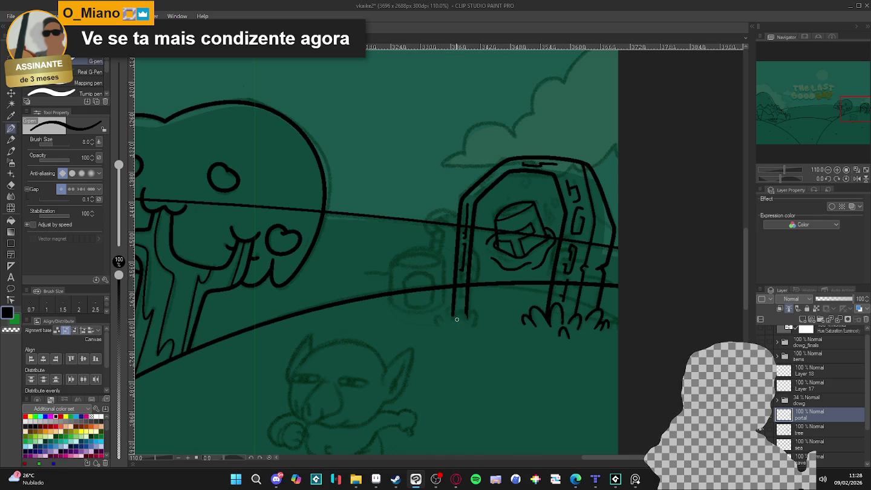
mouse_move(465, 317)
mouse_down()
mouse_move(471, 330)
mouse_move(443, 326)
mouse_up()
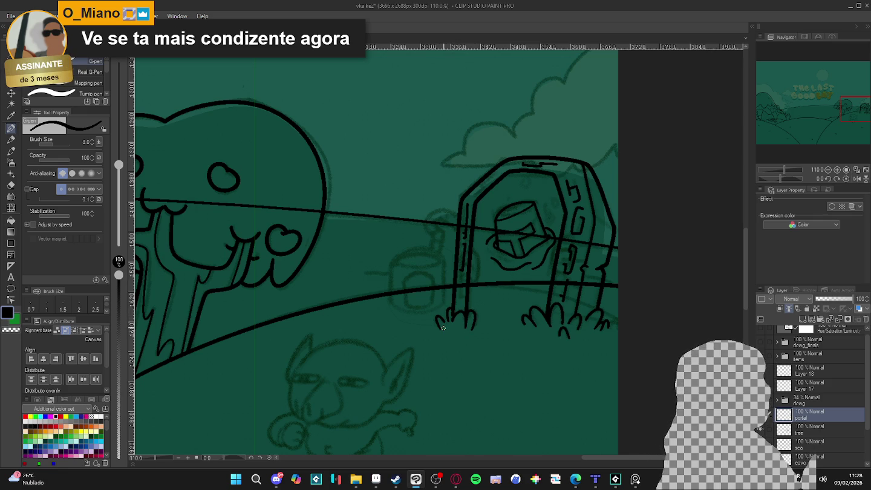
scroll(442, 328, down, 3)
scroll(588, 280, up, 5)
- Toggle the portal layer's visibility to compare the tufts against the sketch
click(760, 420)
click(760, 420)
click(760, 420)
click(760, 420)
scroll(518, 331, up, 2)
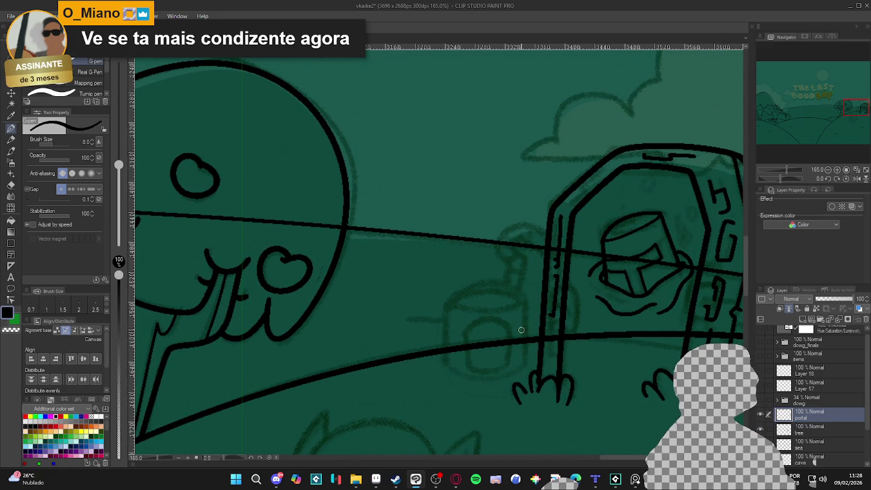
scroll(520, 329, down, 3)
scroll(526, 338, down, 2)
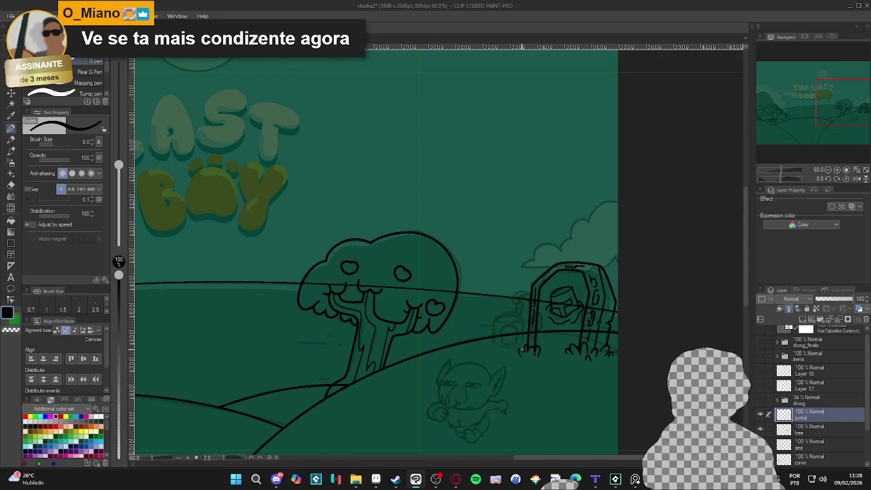
scroll(534, 351, up, 1)
scroll(535, 350, up, 1)
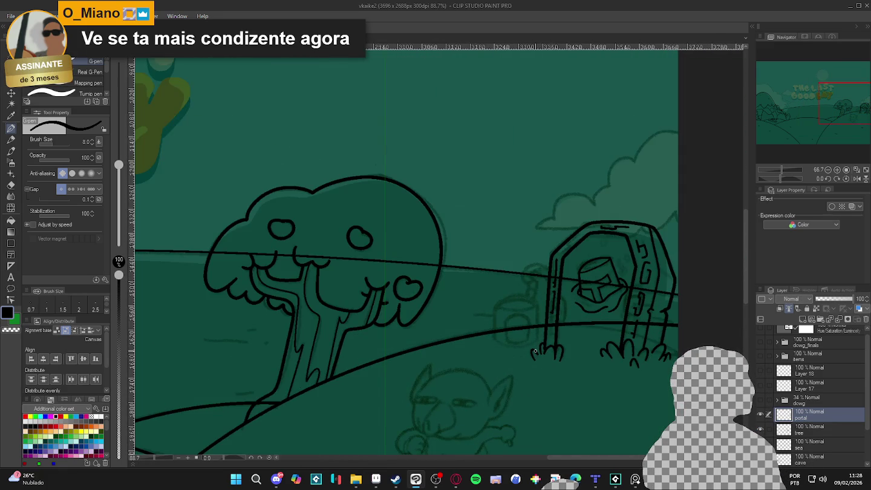
scroll(533, 347, up, 1)
scroll(532, 346, up, 1)
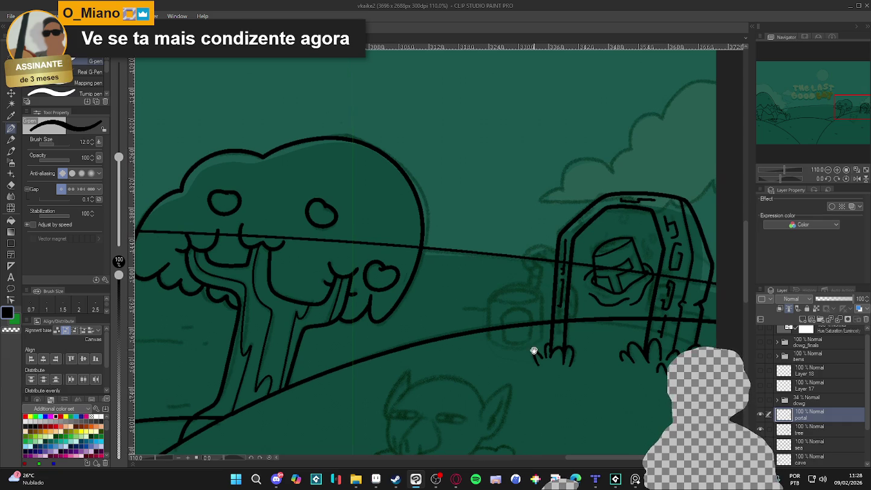
- With the G-pen at size 10, ink the pot's sides left of the portal, undoing misplaced strokes
scroll(533, 345, up, 1)
scroll(535, 338, up, 1)
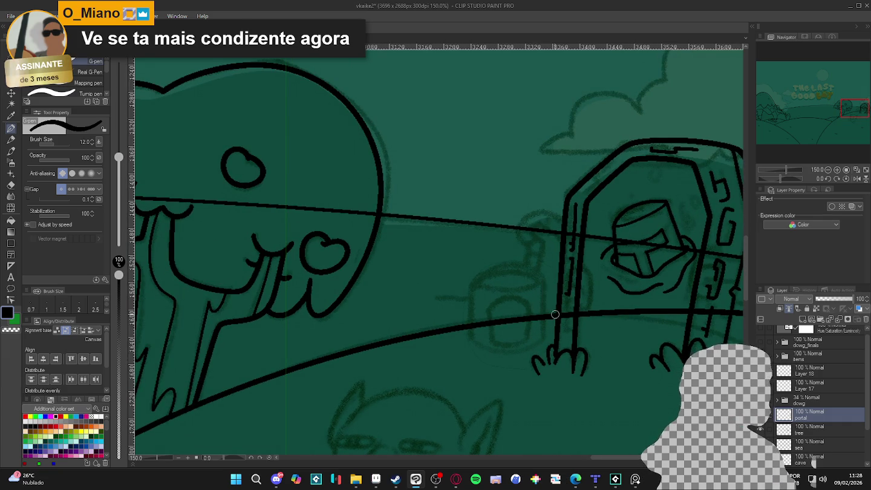
key(bracketleft)
mouse_move(545, 275)
mouse_down()
mouse_move(543, 328)
mouse_move(545, 283)
mouse_up()
key(ctrl+z)
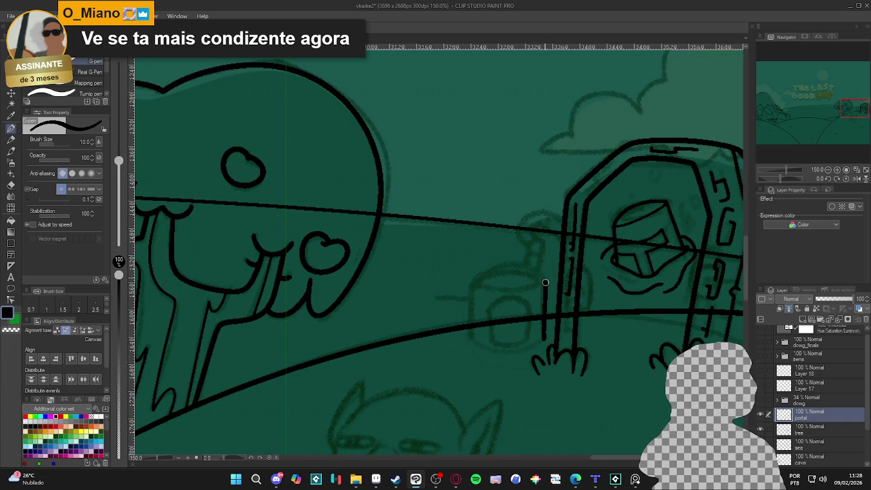
drag(468, 306, 473, 343)
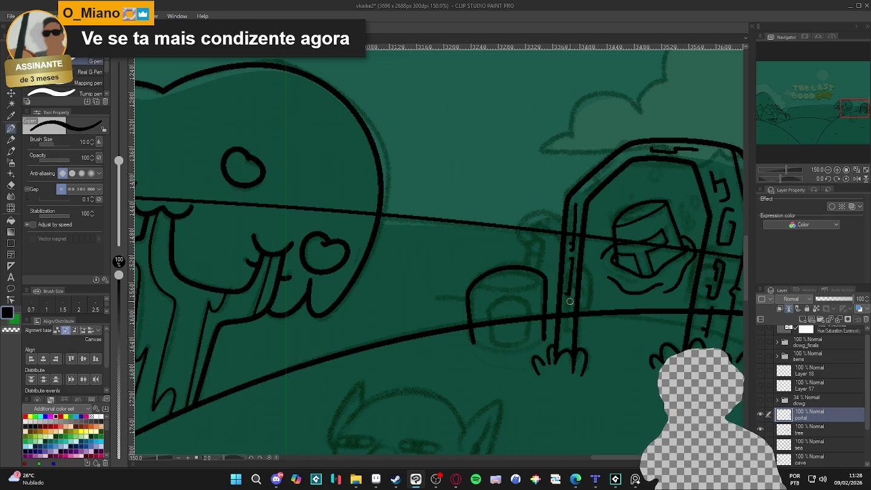
key(ctrl+z)
key(ctrl+z)
key(ctrl+z)
mouse_move(498, 312)
mouse_down()
mouse_move(310, 211)
mouse_move(332, 275)
mouse_up()
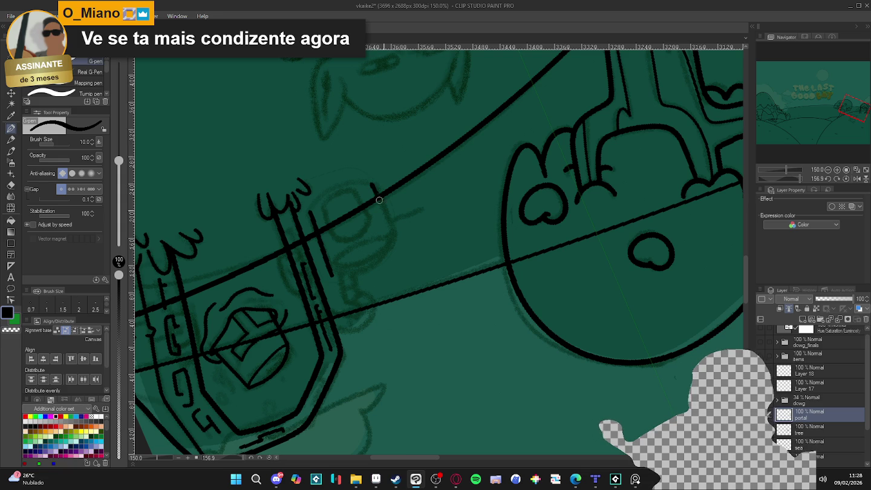
drag(378, 197, 398, 240)
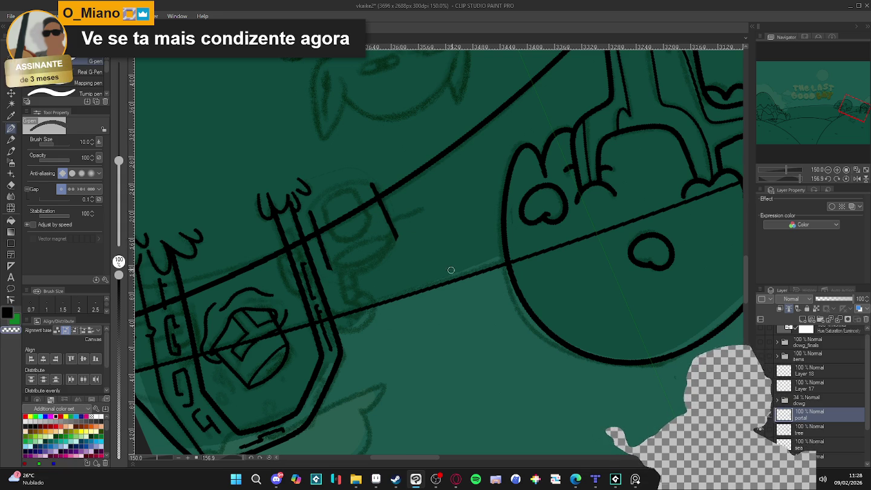
- Refine the pot outline at a rotated angle, then straighten the view and Auto-select its interior
key(r)
drag(408, 307, 587, 270)
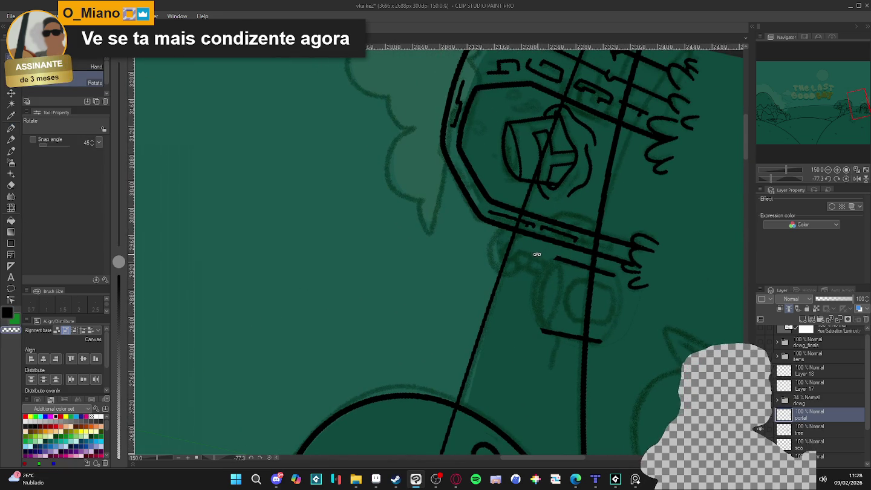
key(p)
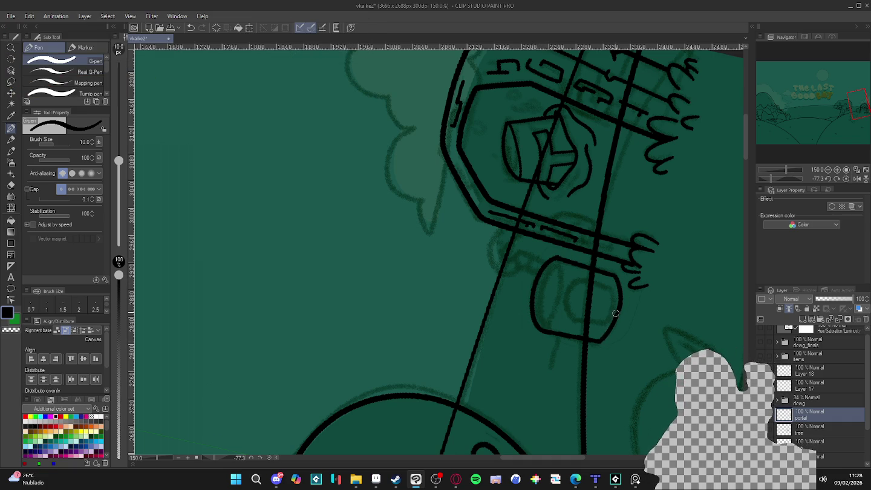
key(ctrl+z)
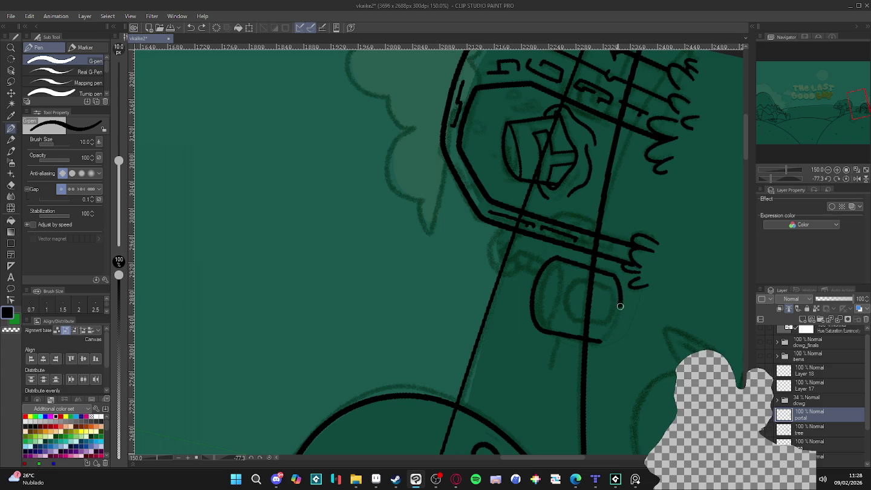
drag(716, 319, 626, 418)
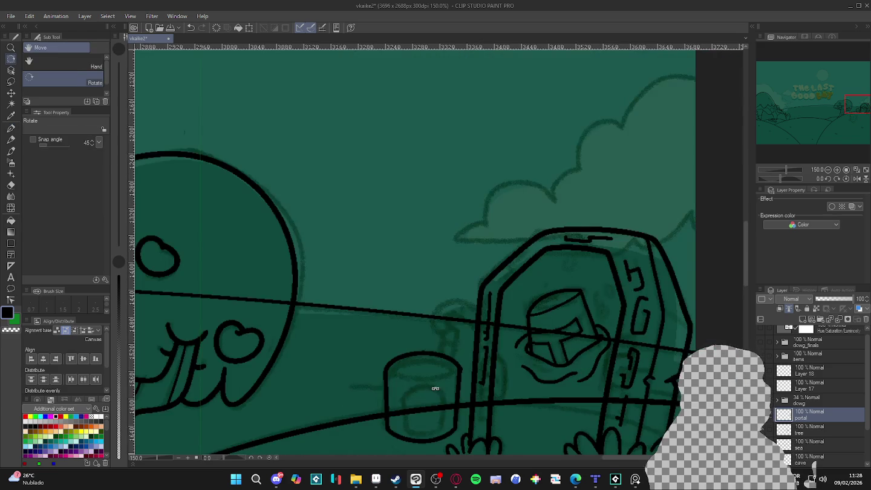
scroll(617, 387, down, 2)
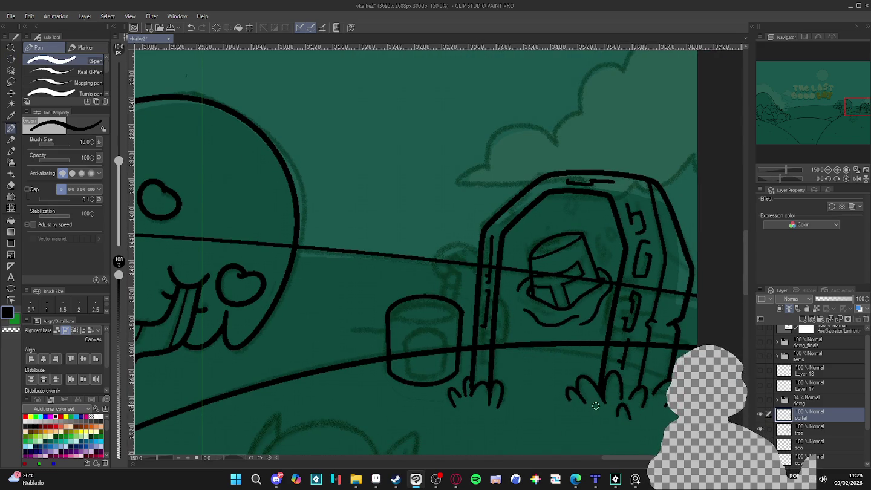
scroll(600, 383, up, 1)
key(w)
click(444, 342)
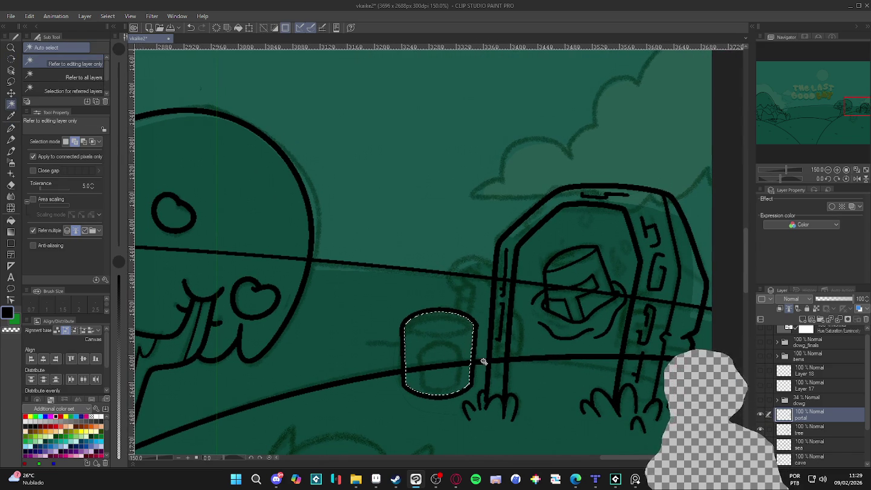
- Clear the selection and ink the cylinder's arched opening, rotating the canvas for the stroke
key(ctrl+d)
key(p)
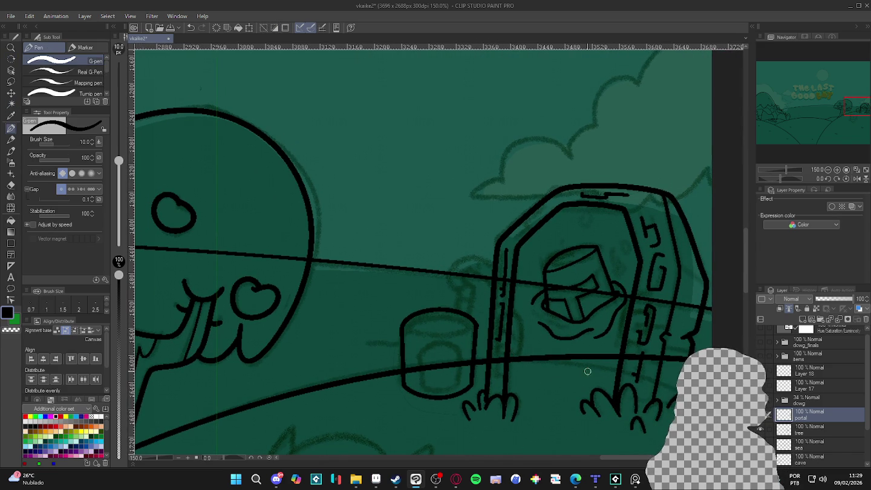
drag(550, 375, 510, 223)
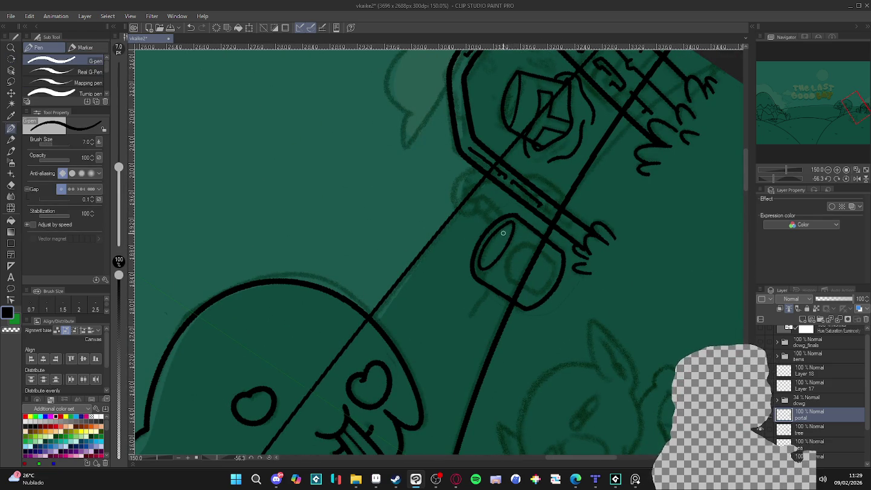
mouse_move(627, 288)
mouse_down()
mouse_move(531, 370)
mouse_move(558, 353)
mouse_up()
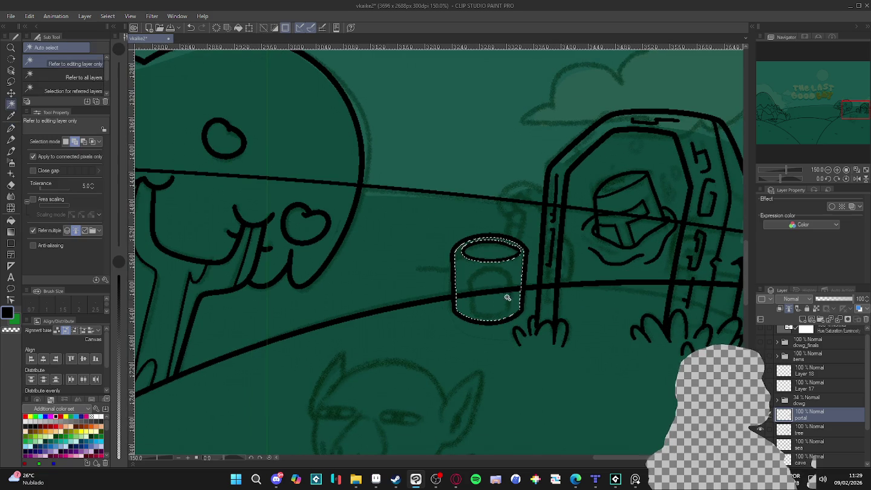
drag(541, 345, 507, 192)
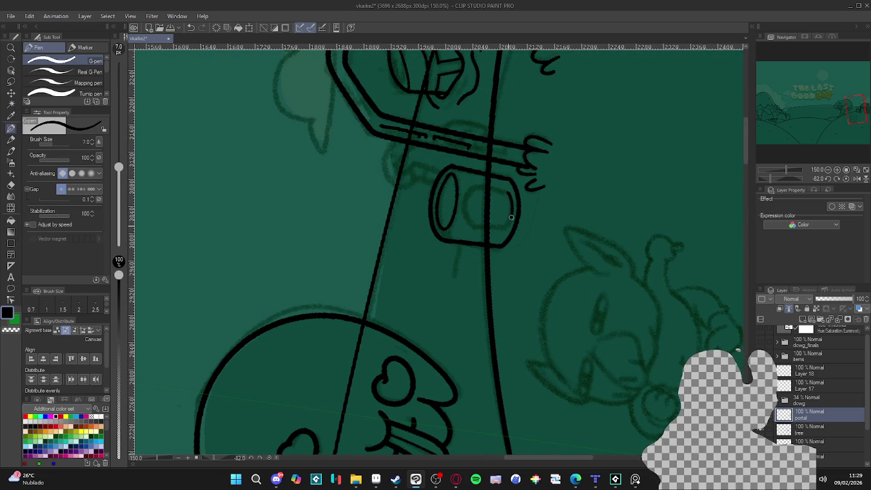
drag(503, 232, 419, 362)
drag(458, 319, 482, 281)
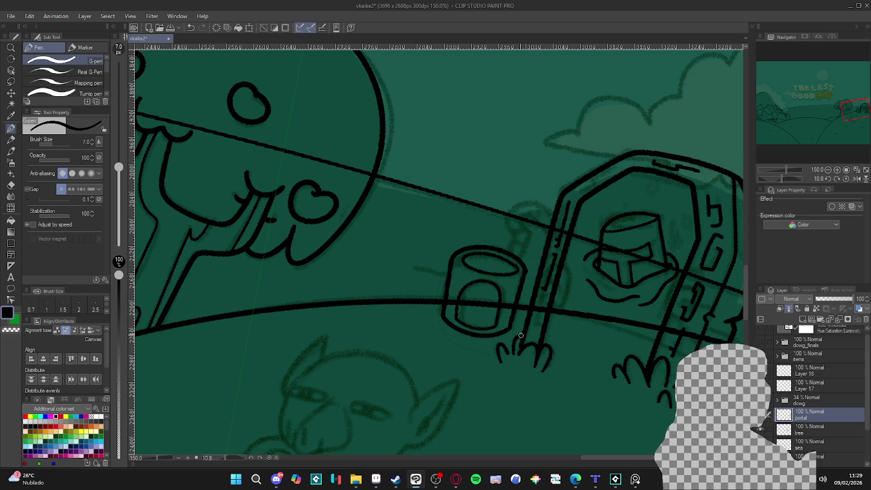
drag(520, 334, 487, 343)
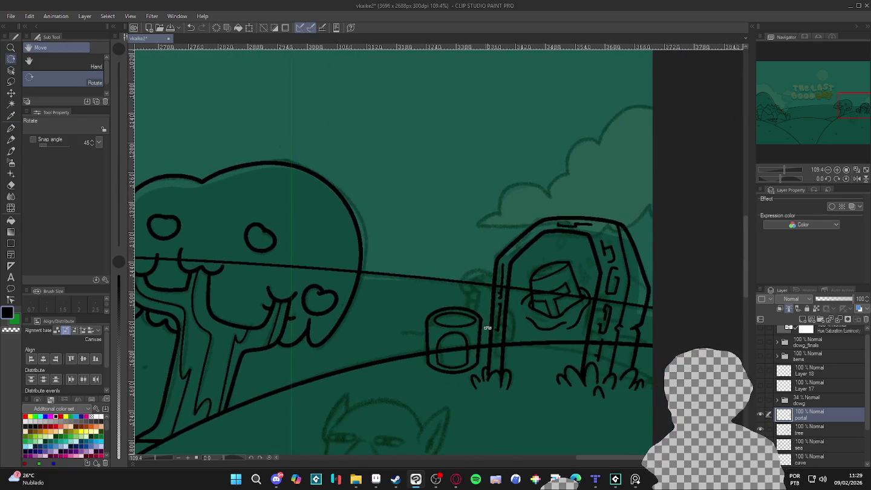
scroll(487, 344, up, 3)
- Auto-select the hook-shaped stroke and delete it so the hooked pipe can be redrawn
key(w)
click(497, 285)
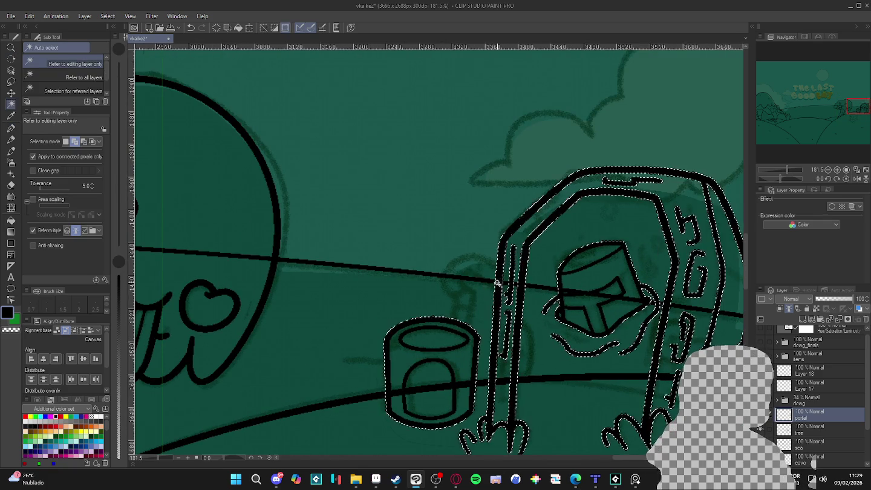
key(ctrl+d)
key(p)
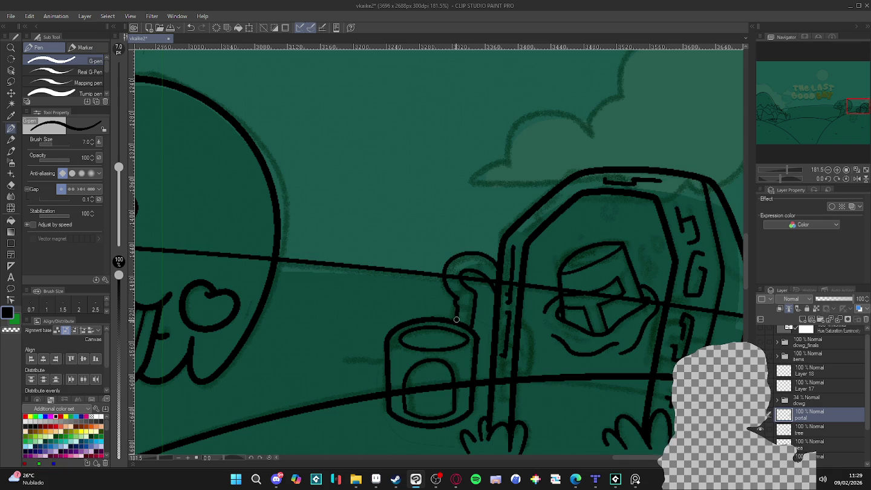
key(w)
click(473, 309)
key(Delete)
key(ctrl+d)
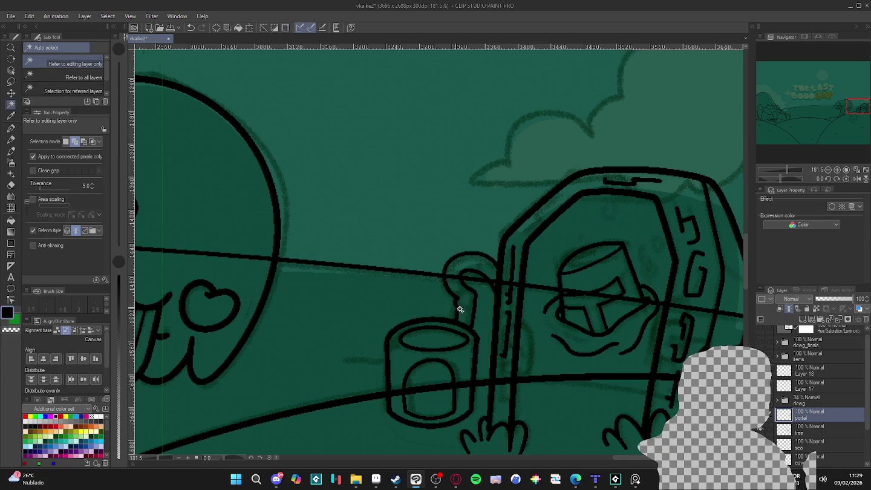
key(p)
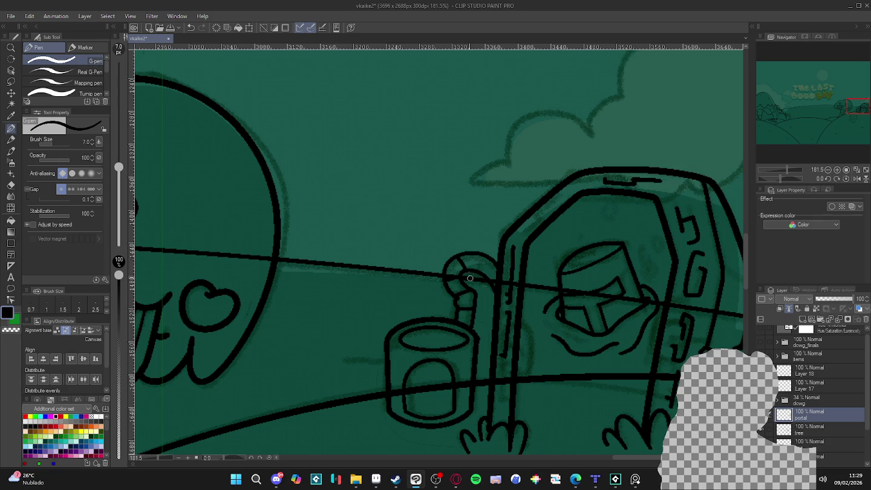
scroll(514, 302, down, 2)
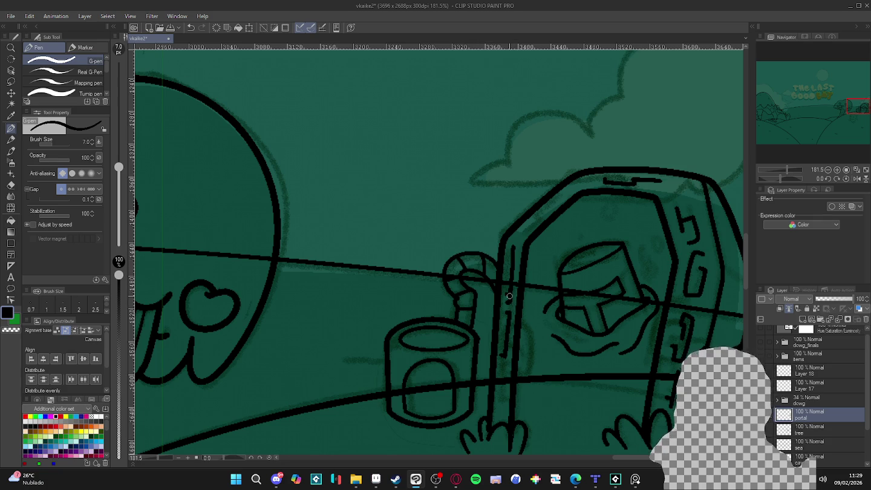
scroll(544, 315, down, 4)
scroll(593, 338, up, 1)
scroll(600, 337, down, 1)
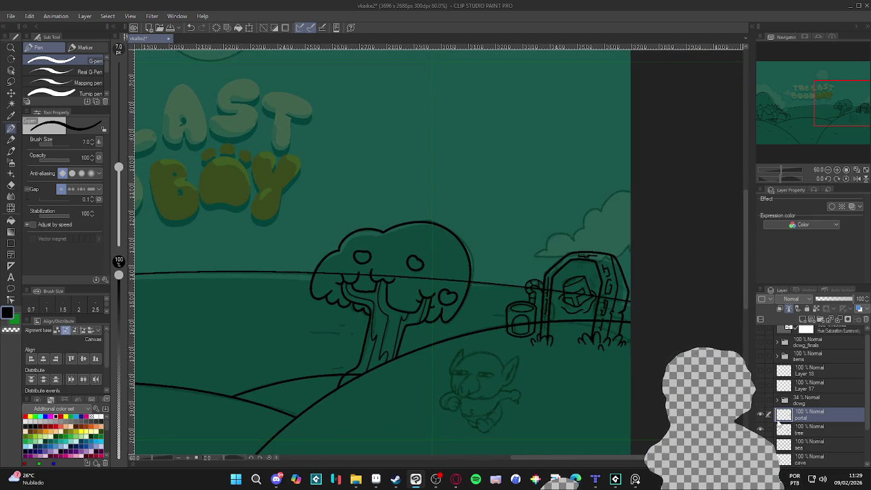
- Add new raster Layer 27 above the portal layer, then reframe the view on the goblin sketch
scroll(558, 308, up, 2)
scroll(558, 308, up, 2)
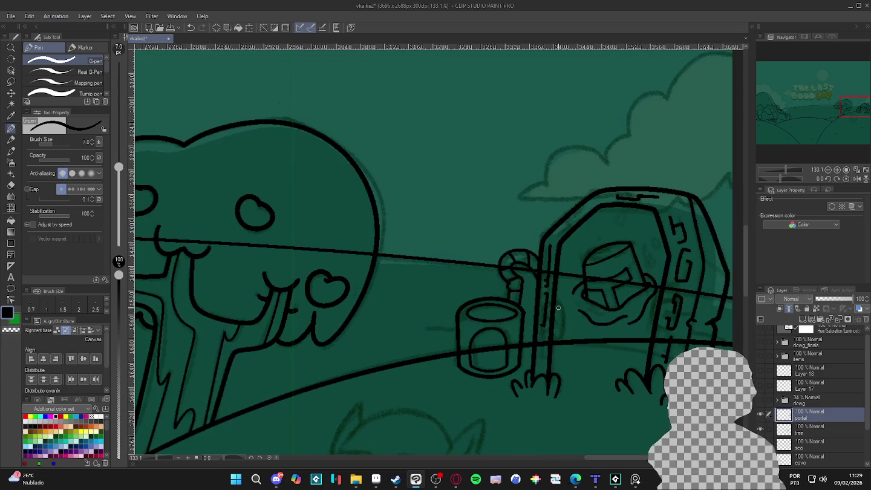
key(ctrl+shift+n)
scroll(558, 307, down, 2)
scroll(548, 313, down, 2)
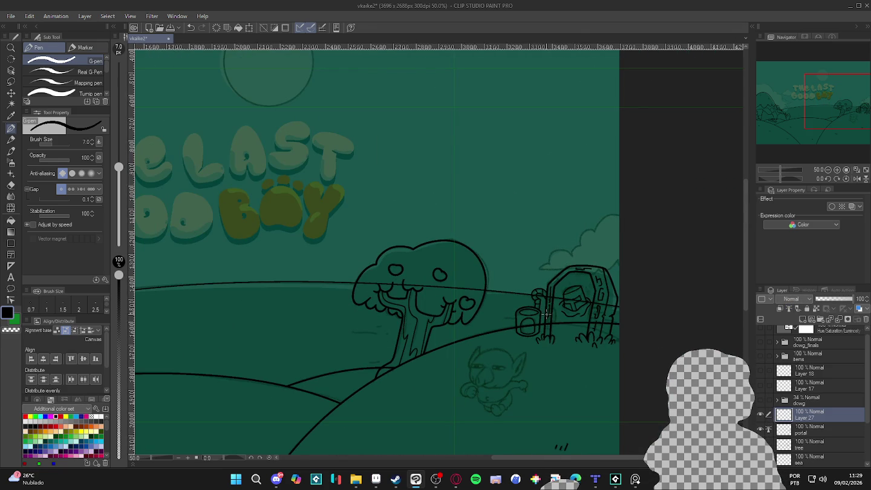
scroll(546, 313, down, 2)
scroll(508, 340, down, 1)
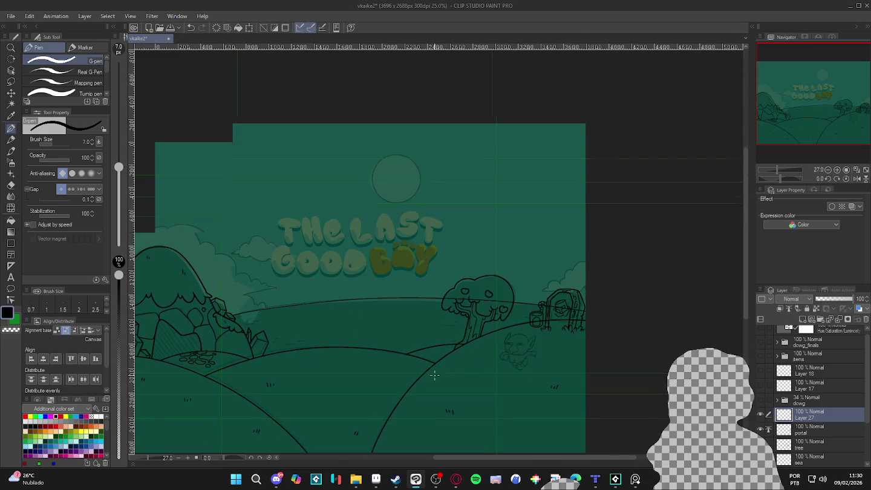
scroll(402, 383, down, 1)
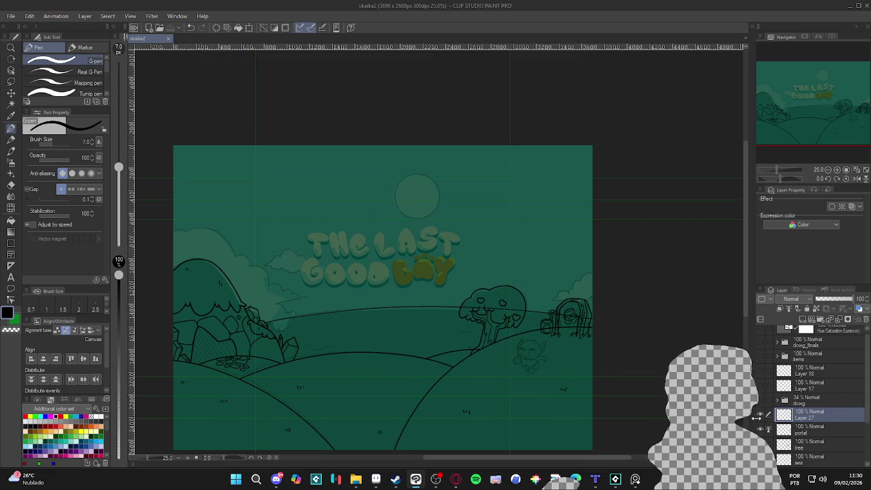
scroll(541, 351, up, 3)
scroll(540, 351, up, 1)
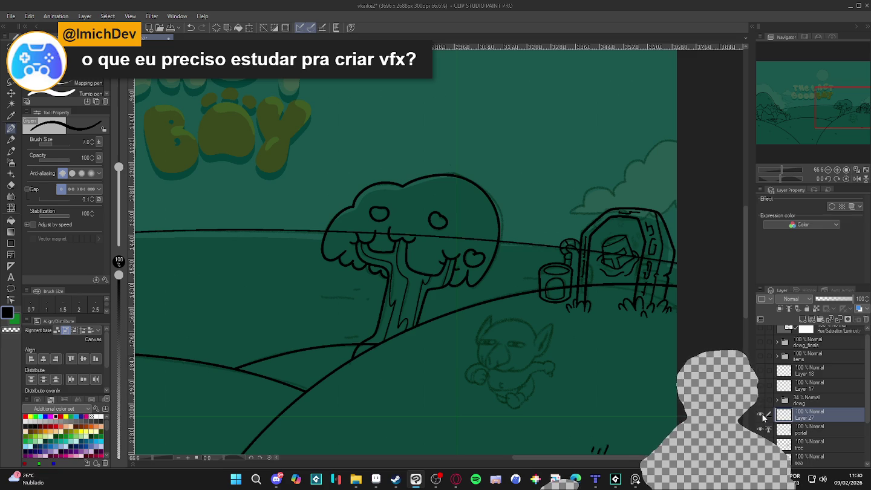
- Enlarge the G-pen to size 10, undo the previous selection, zoom in, and save
scroll(540, 371, up, 2)
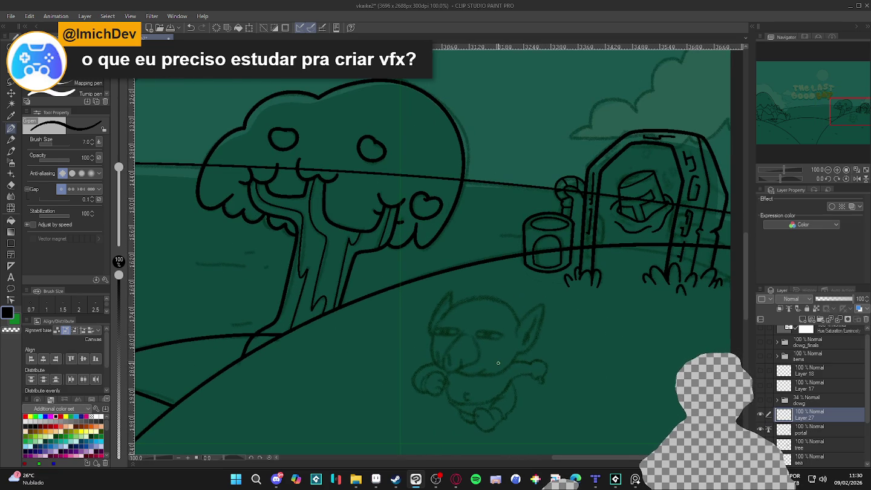
key(bracketright)
key(bracketright)
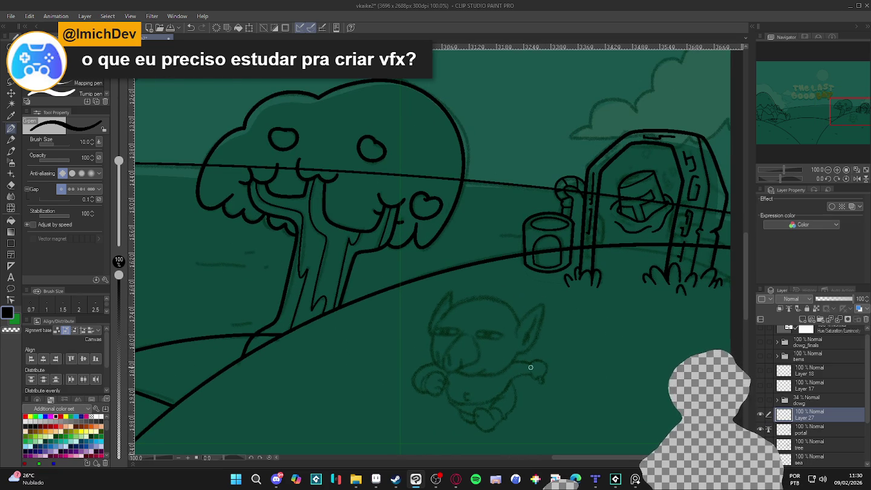
key(ctrl+z)
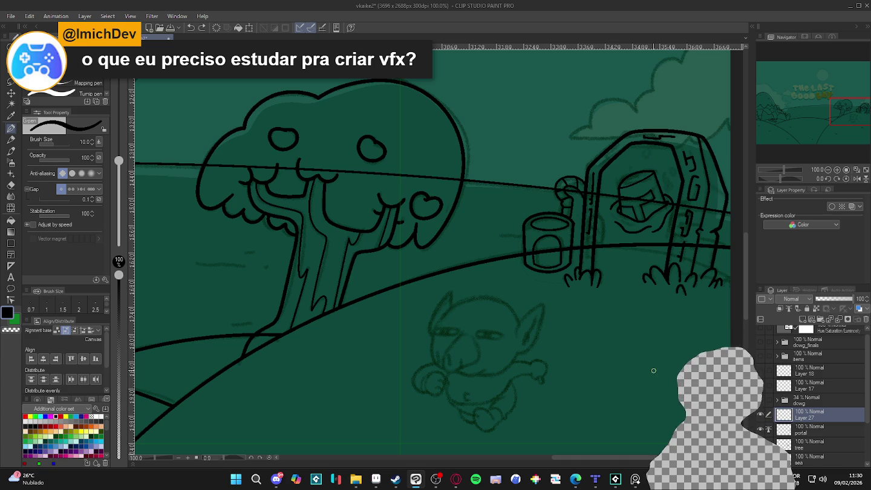
scroll(653, 366, up, 1)
scroll(630, 369, up, 1)
scroll(604, 357, up, 1)
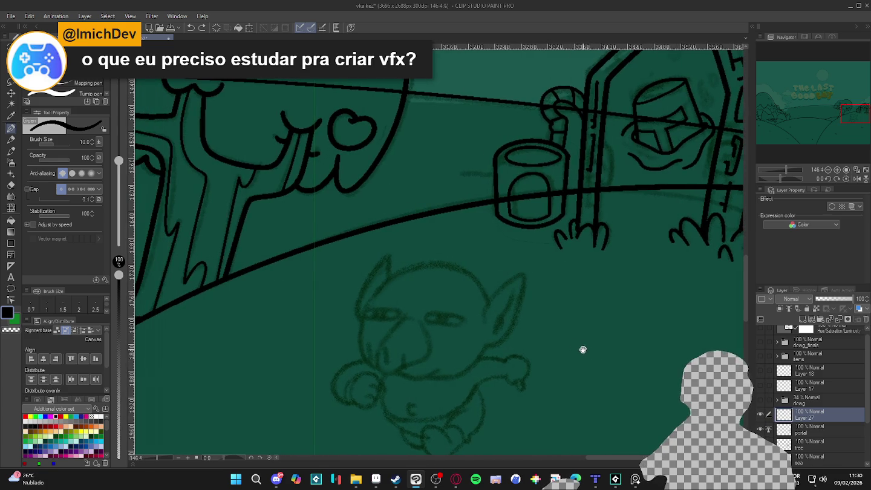
key(ctrl+s)
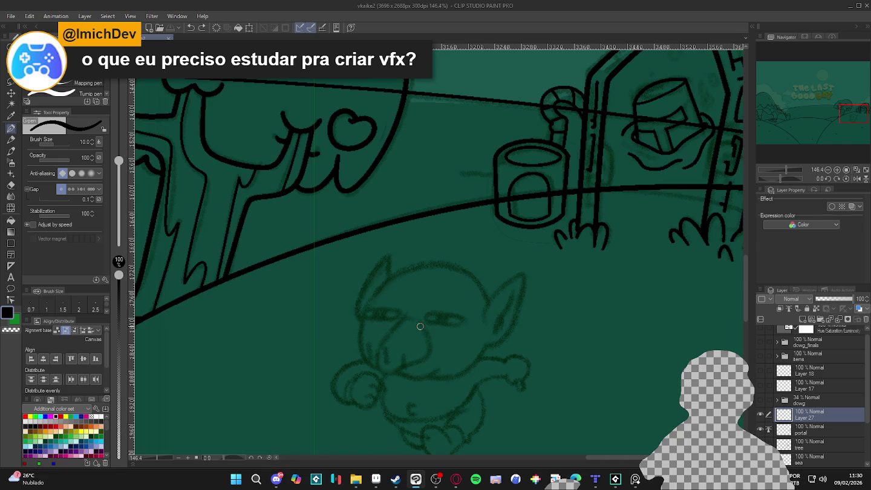
scroll(385, 319, up, 1)
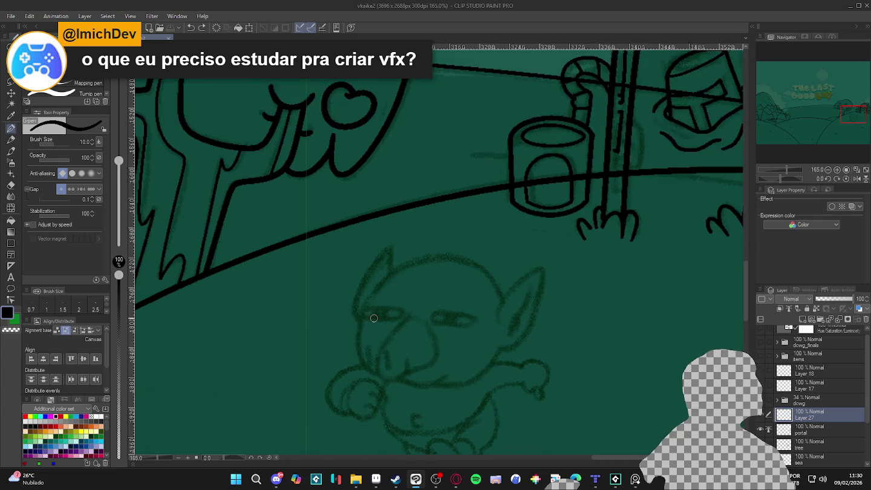
scroll(377, 322, up, 1)
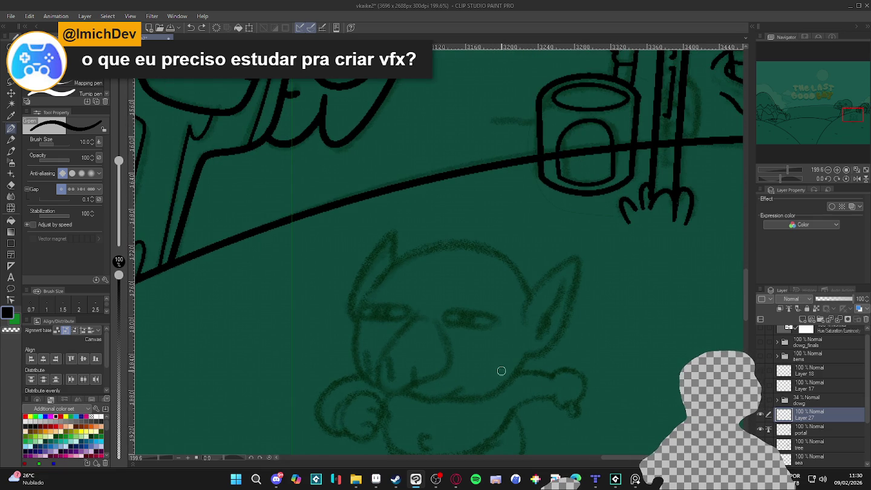
- Ink the goblin's nose as a thick U-shaped curve, switch to transparent colour, and save
drag(379, 360, 443, 356)
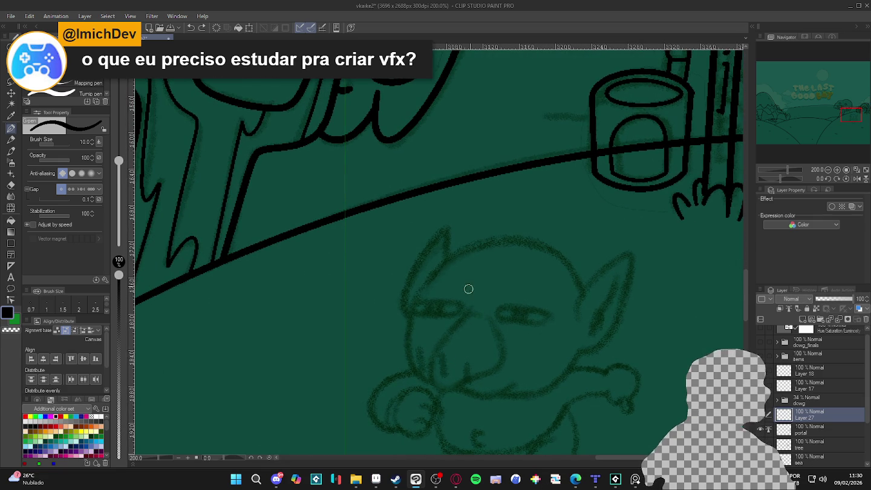
mouse_move(456, 322)
mouse_down()
mouse_move(428, 359)
mouse_move(445, 390)
mouse_up()
drag(500, 362, 482, 317)
key(c)
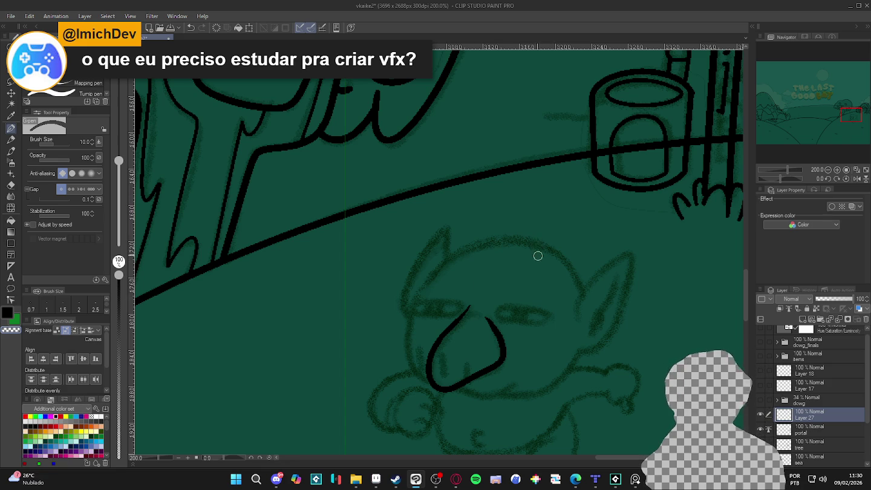
scroll(537, 257, down, 1)
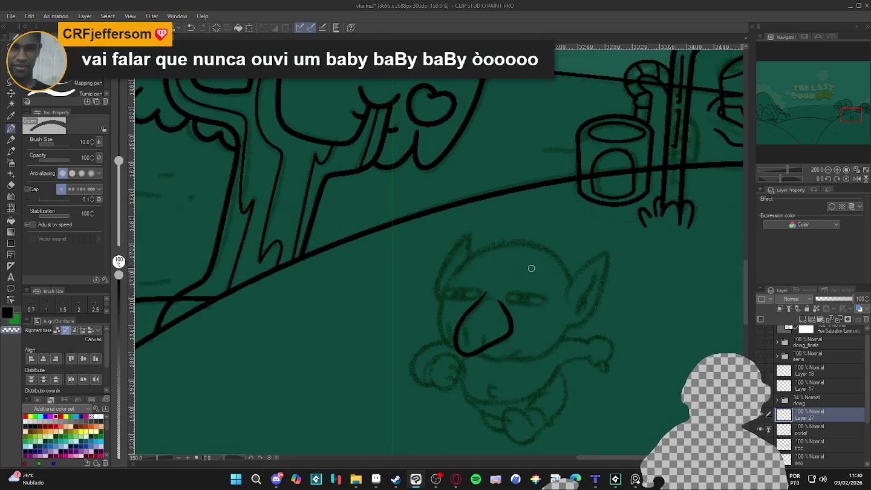
key(ctrl+s)
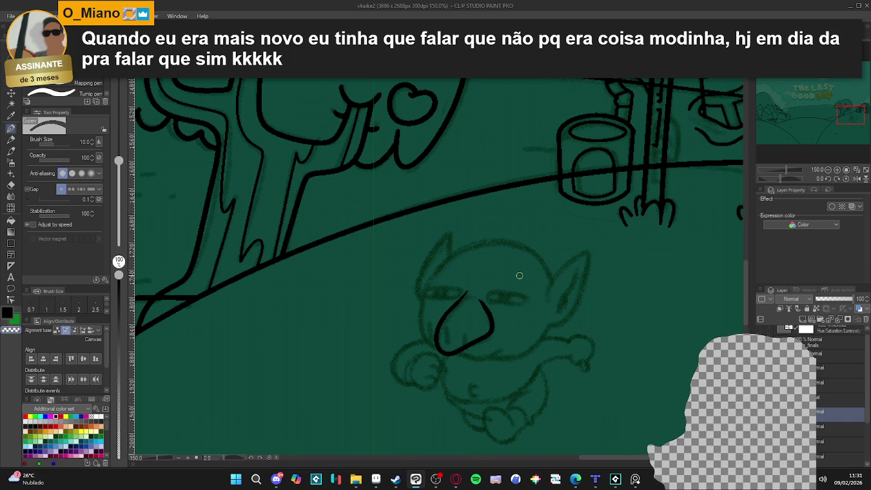
- Review the inked nose at several zoom levels and add a new layer for the head lineart
scroll(417, 238, down, 2)
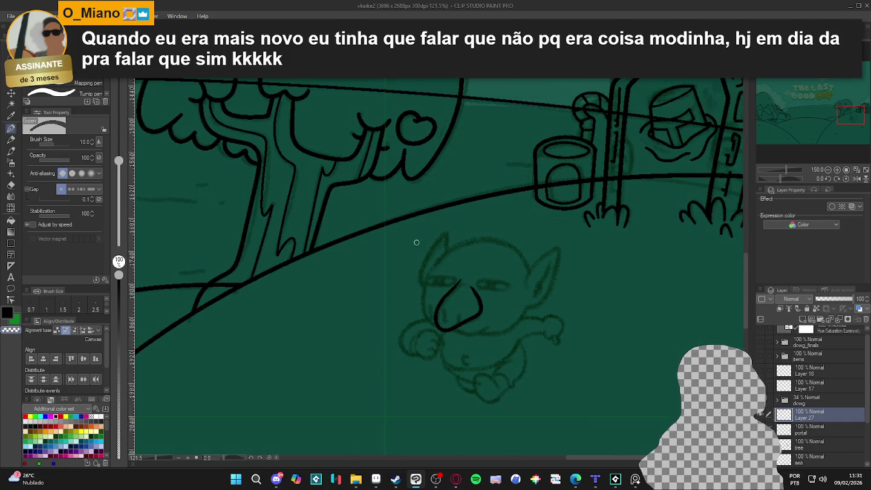
scroll(417, 239, down, 1)
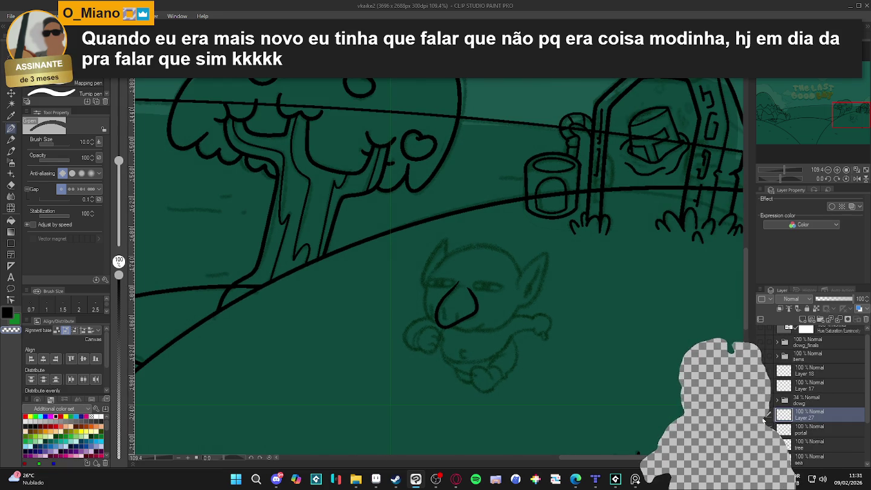
scroll(555, 360, down, 2)
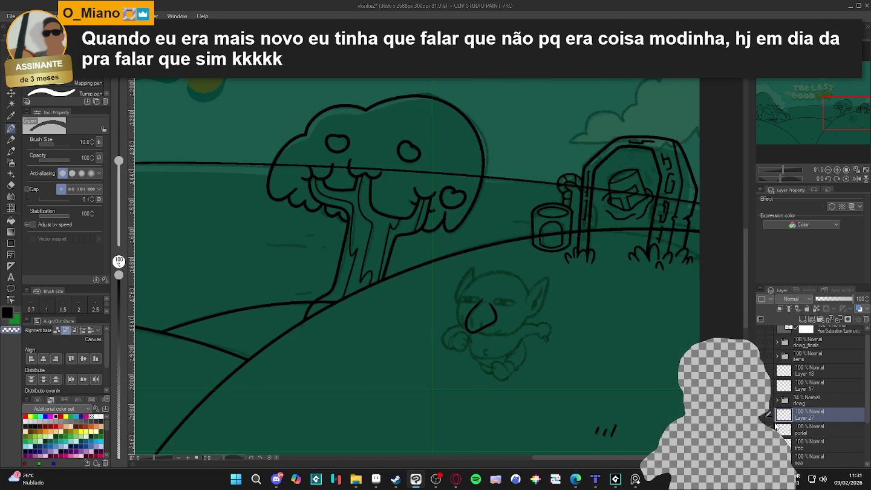
scroll(547, 321, up, 2)
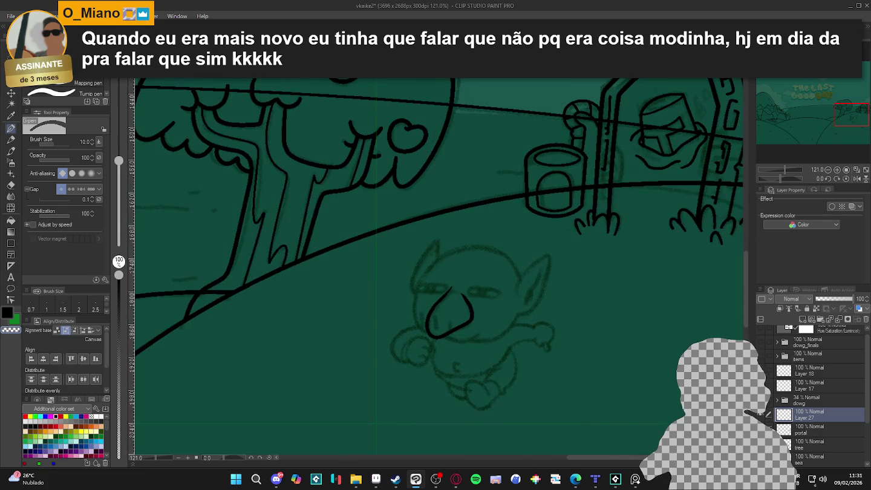
scroll(473, 320, down, 1)
scroll(496, 324, down, 1)
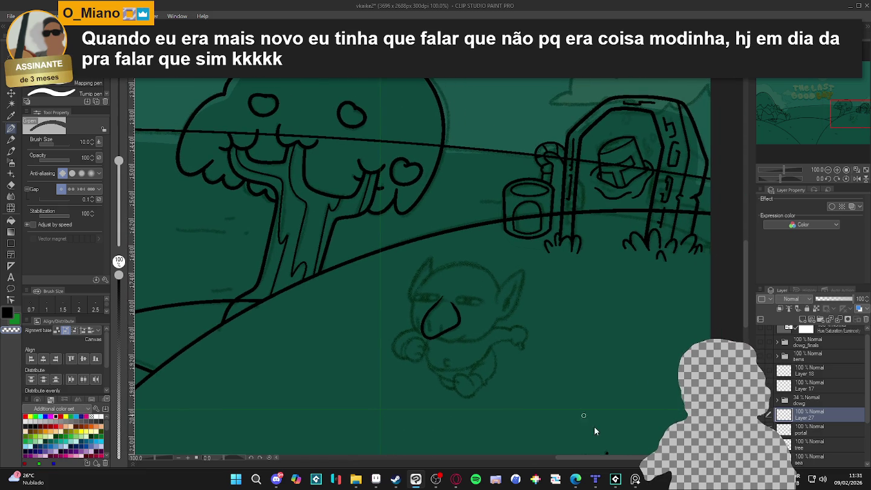
scroll(445, 329, up, 1)
scroll(447, 337, up, 1)
scroll(437, 367, up, 1)
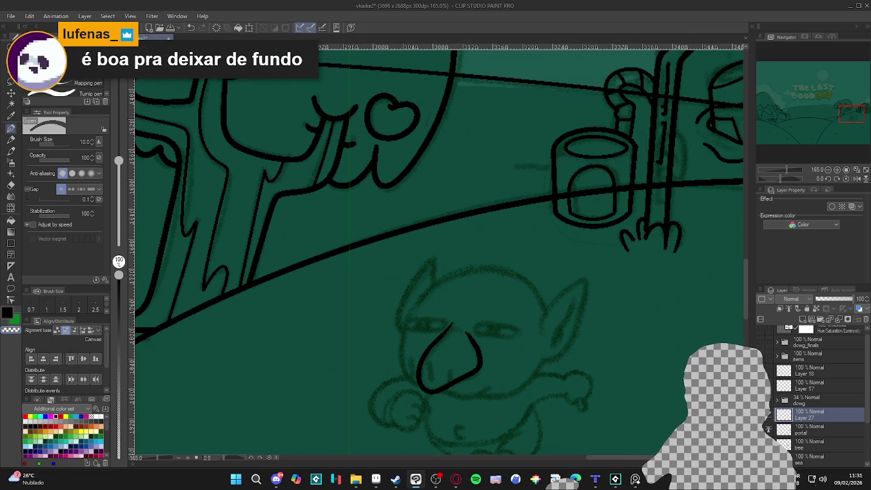
mouse_move(560, 343)
mouse_down()
mouse_move(459, 277)
mouse_move(435, 281)
mouse_up()
scroll(430, 272, up, 3)
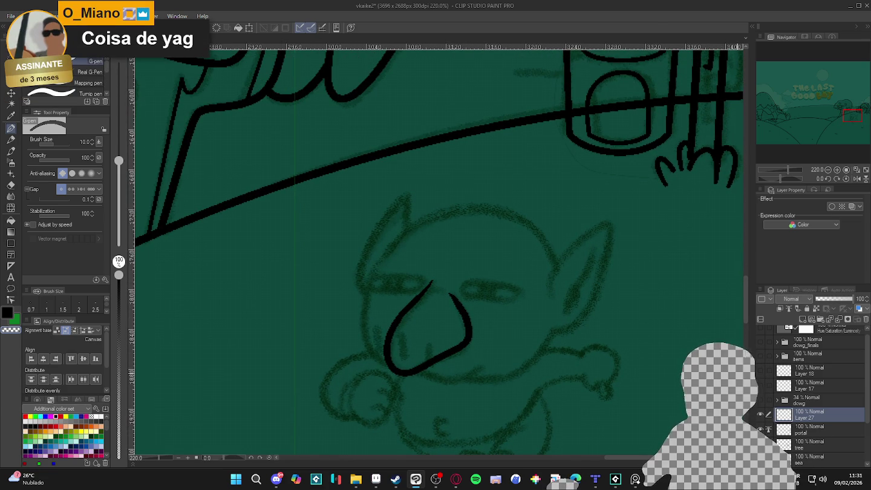
scroll(456, 330, down, 1)
scroll(459, 338, down, 1)
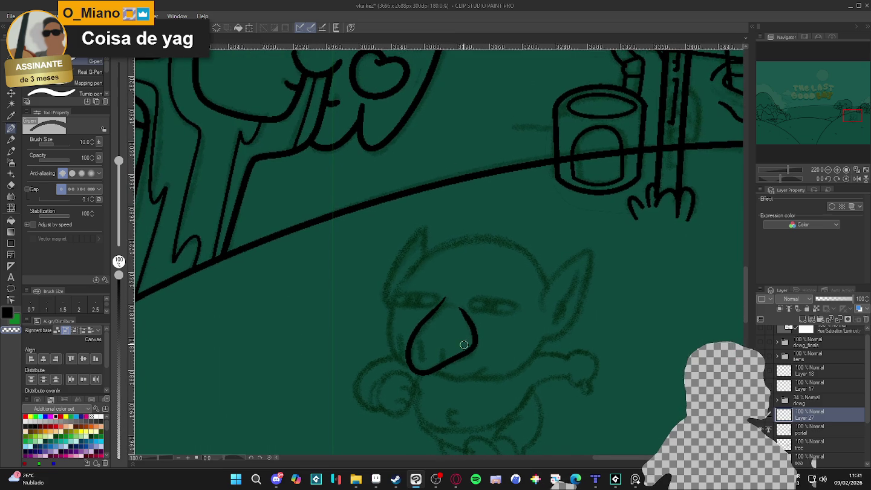
key(ctrl+shift+n)
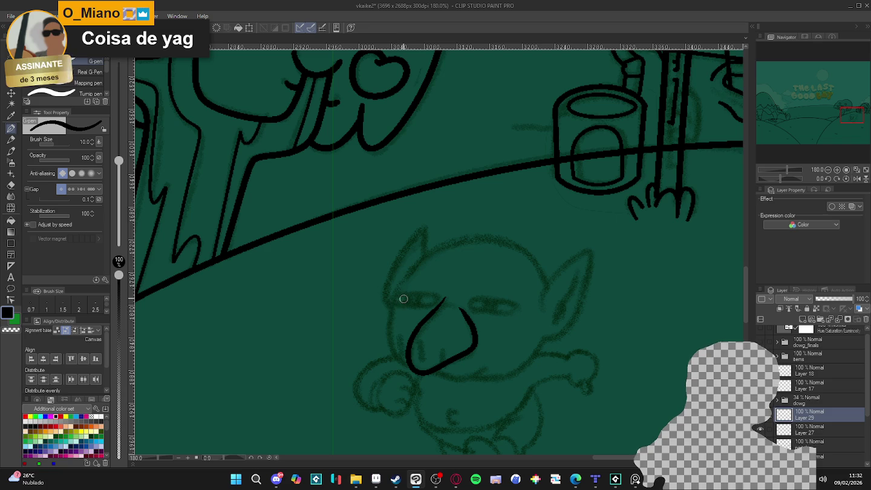
- Extend the nose's left side down to its bottom
drag(389, 326, 420, 365)
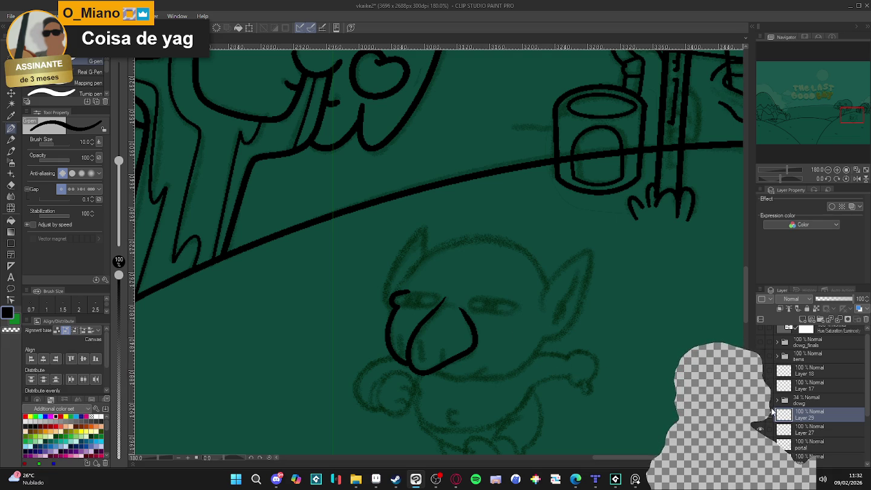
key(ctrl+z)
key(ctrl+y)
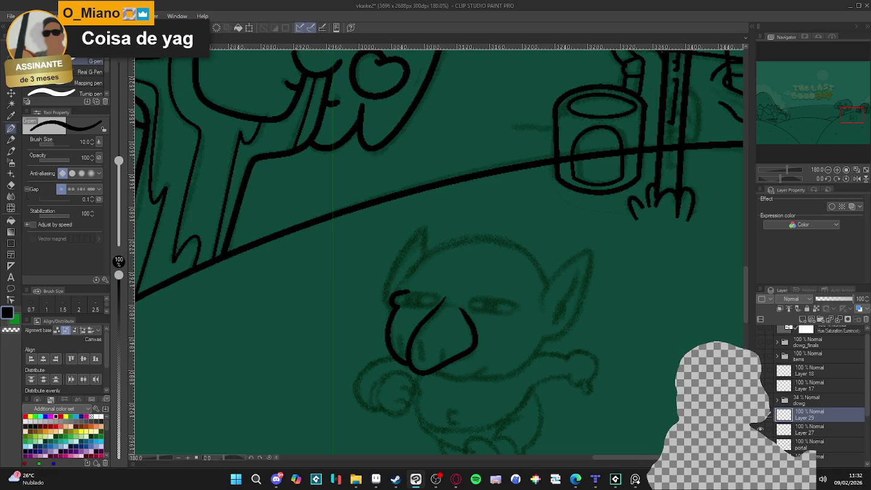
- Ink the top curve of the goblin's head and the left ear, erasing the curve's overshooting tip
drag(396, 305, 390, 202)
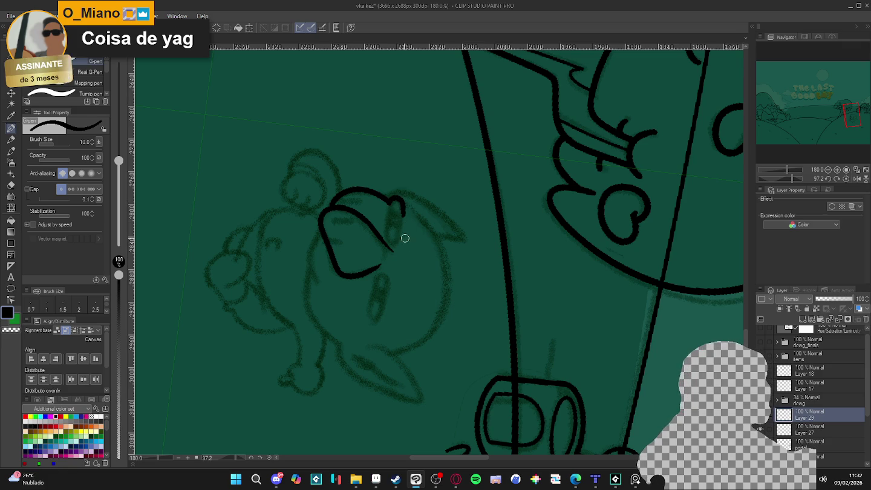
key(r)
drag(569, 339, 425, 137)
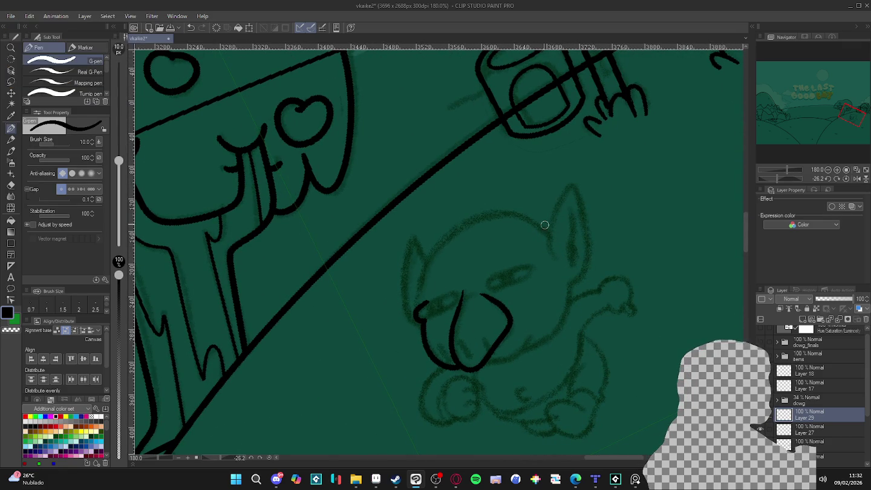
mouse_move(557, 238)
mouse_down()
mouse_move(524, 218)
mouse_move(461, 221)
mouse_move(421, 290)
mouse_up()
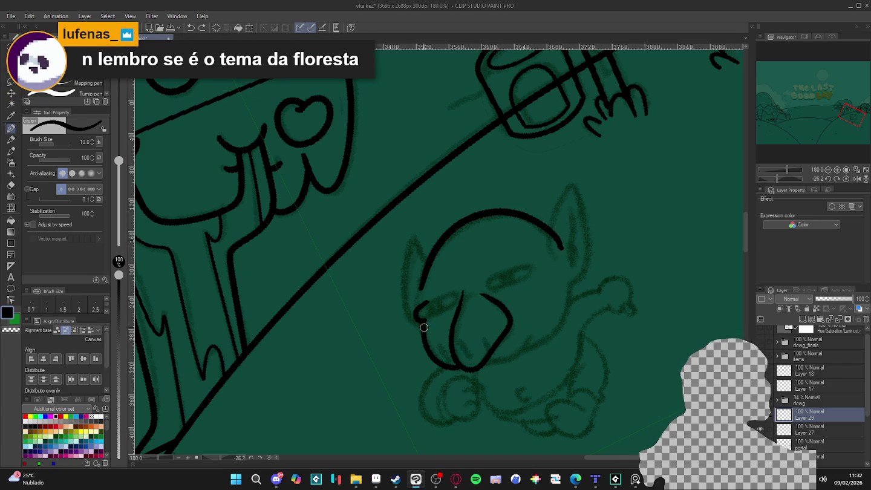
drag(405, 302, 419, 230)
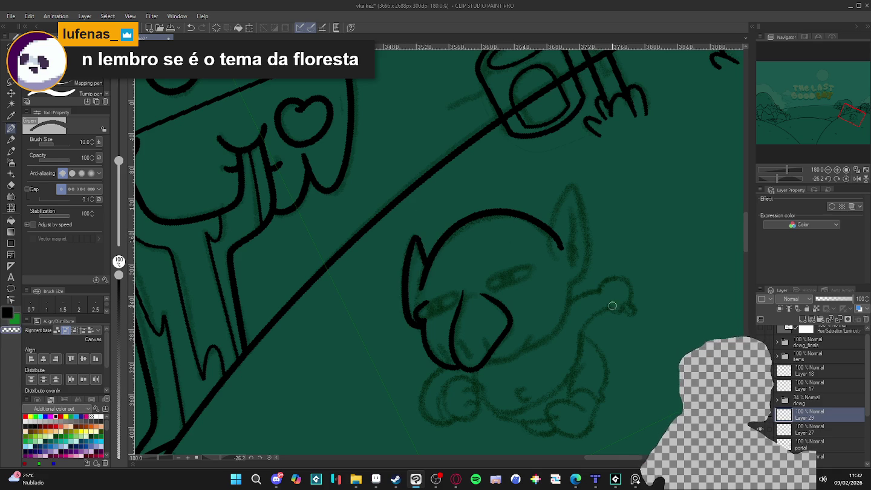
mouse_move(594, 292)
mouse_down()
mouse_move(599, 393)
mouse_move(587, 349)
mouse_up()
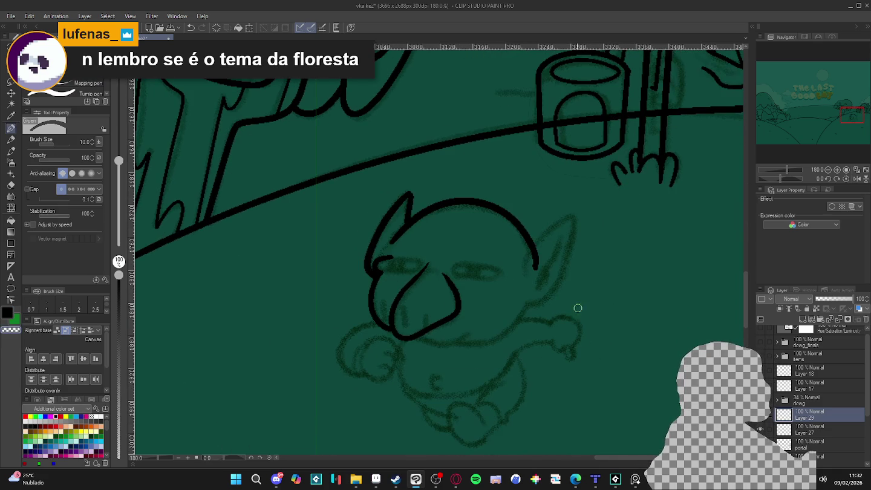
key(e)
drag(534, 268, 531, 267)
- Ink the right ear, close the head outline along the chin, and thin the pen to size 7
key(p)
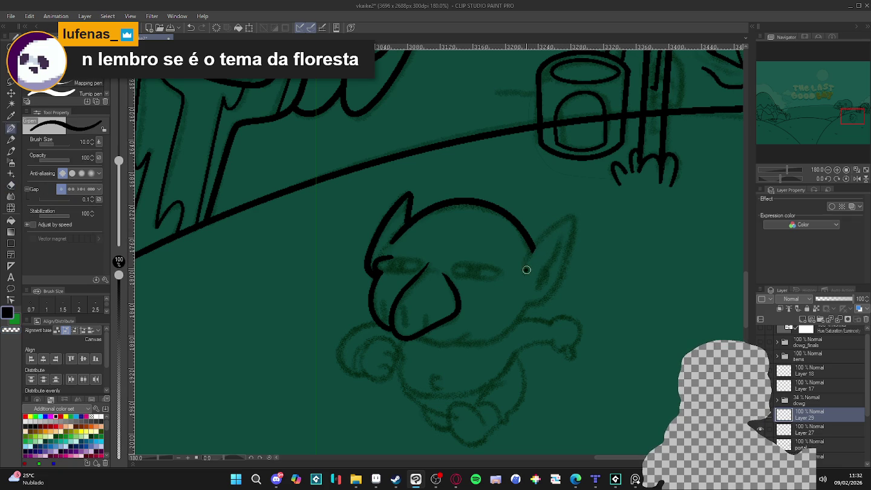
mouse_move(526, 270)
mouse_down()
mouse_move(535, 243)
mouse_move(566, 216)
mouse_move(550, 287)
mouse_move(523, 312)
mouse_up()
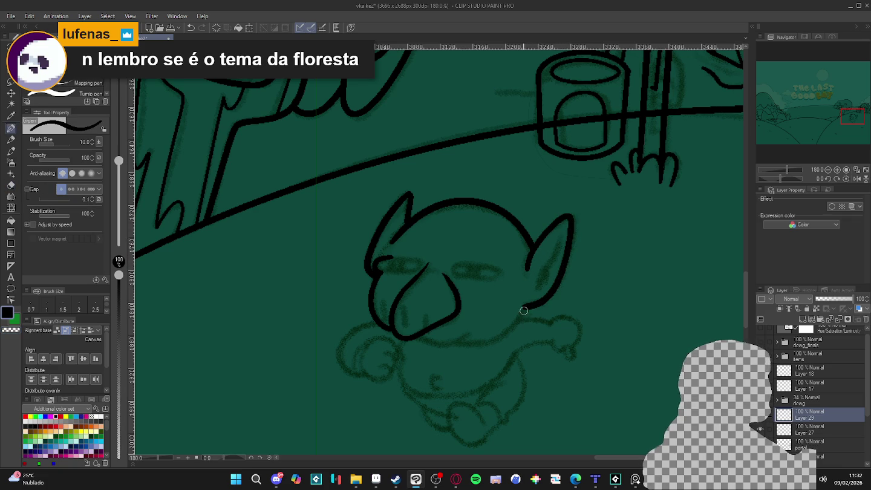
drag(497, 338, 453, 340)
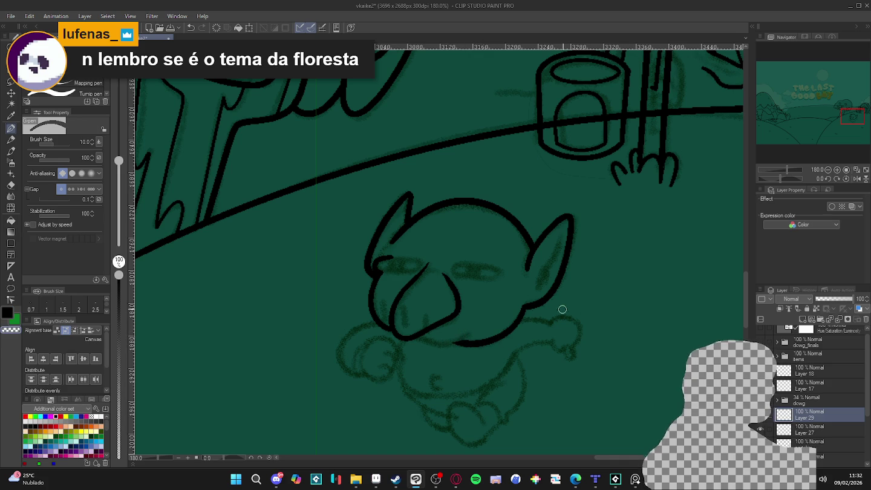
drag(541, 308, 361, 235)
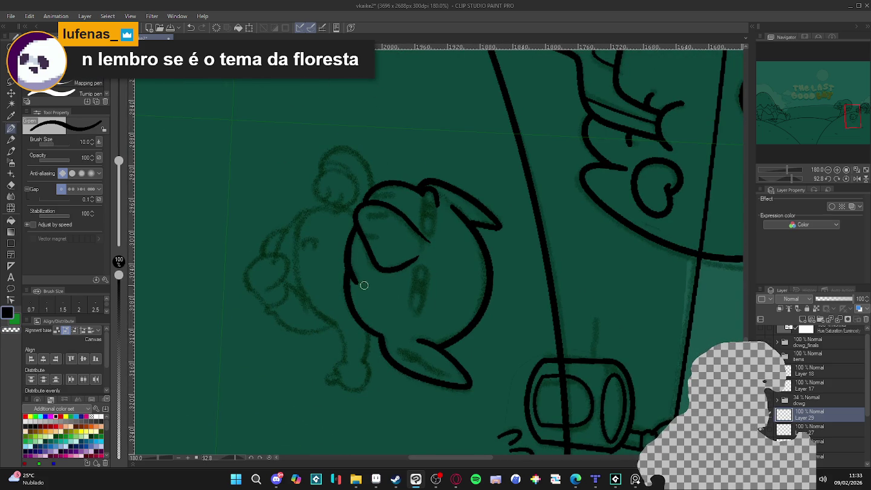
mouse_move(442, 345)
mouse_down()
mouse_move(560, 187)
mouse_move(519, 135)
mouse_up()
key(p)
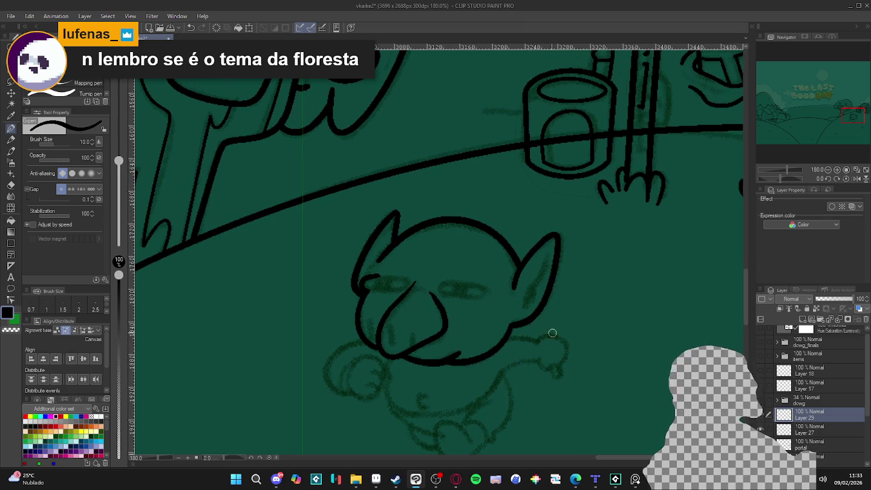
key(bracketleft)
key(bracketleft)
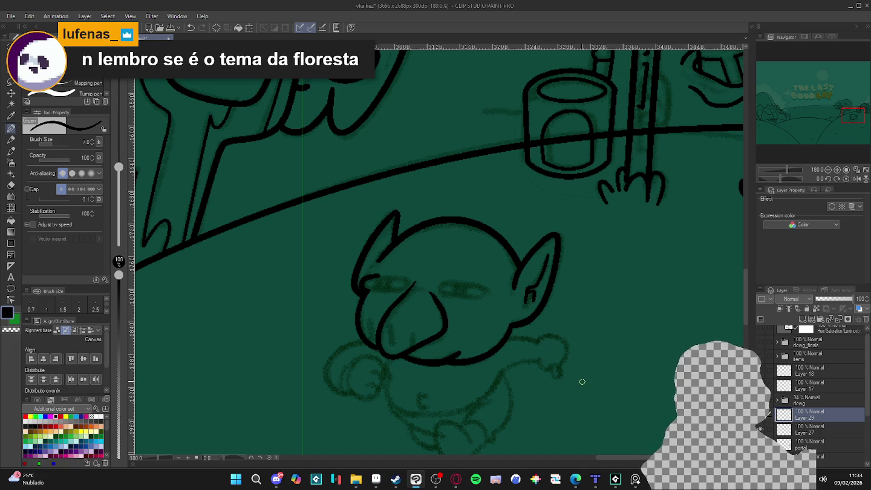
- Ink the inner mouth line under the goblin's nose
scroll(593, 375, down, 2)
scroll(606, 373, left, 2)
scroll(611, 376, left, 2)
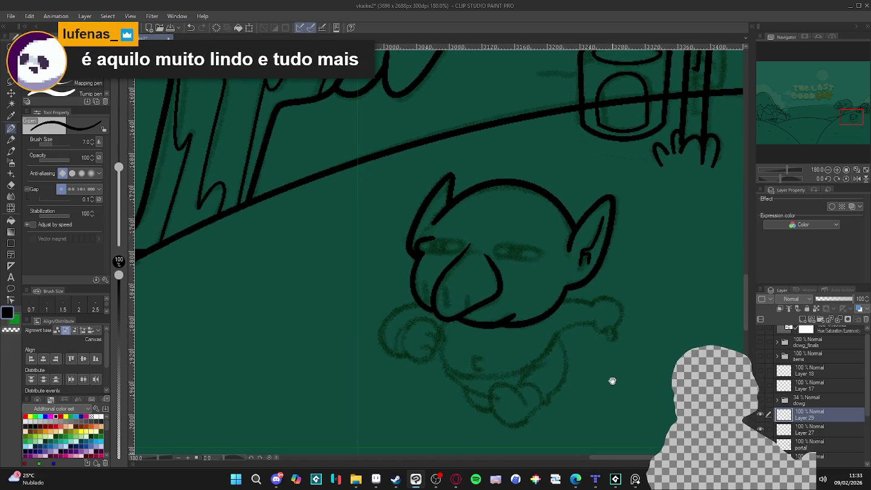
mouse_move(631, 351)
mouse_down()
mouse_move(602, 142)
mouse_move(424, 252)
mouse_up()
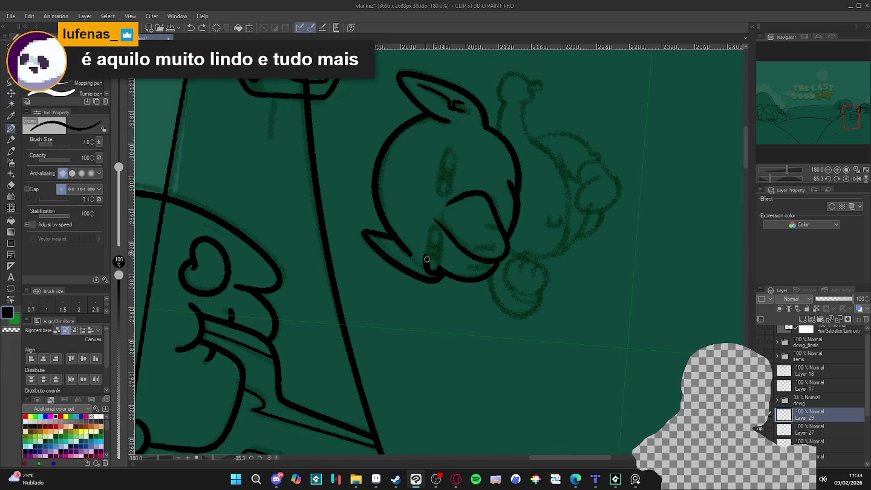
drag(434, 226, 441, 266)
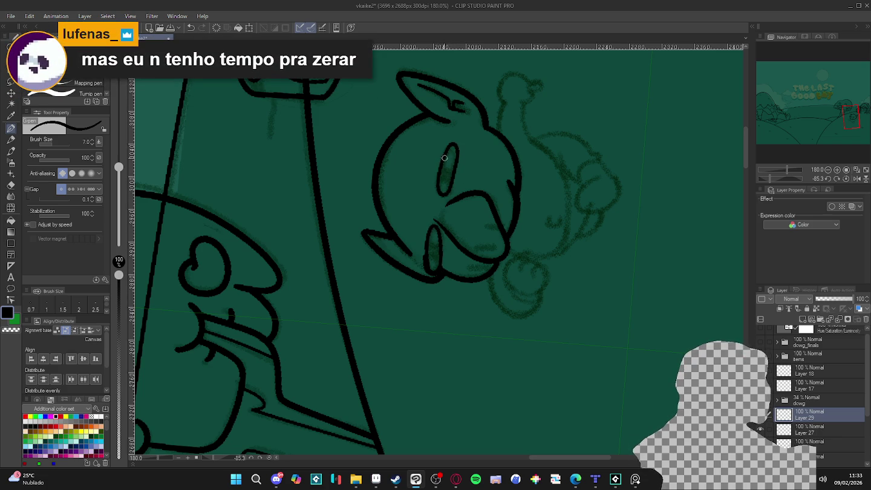
- Select both eye interiors with Auto Select and fill in black pupils in both eyes
double_click(600, 239)
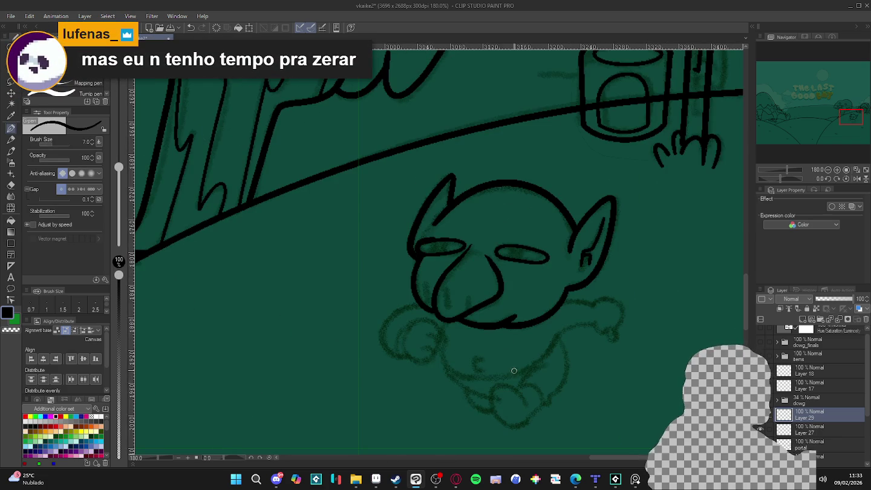
key(w)
click(509, 260)
click(427, 253)
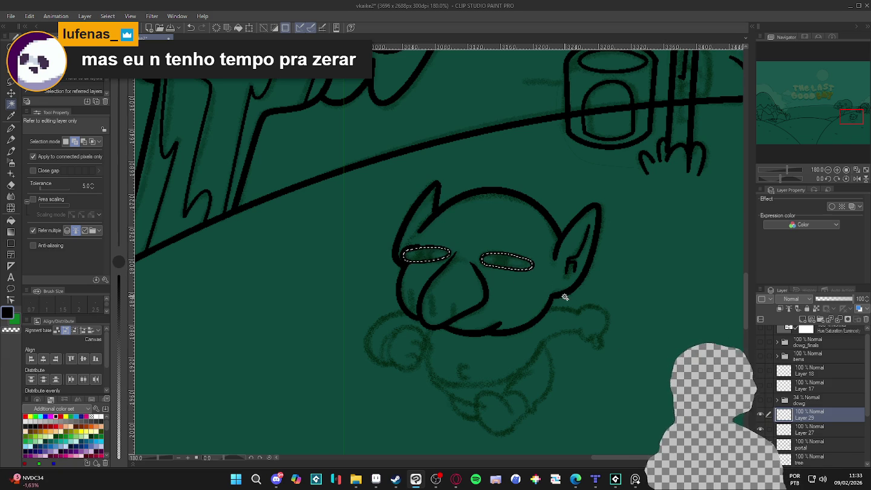
key(p)
key(ctrl+d)
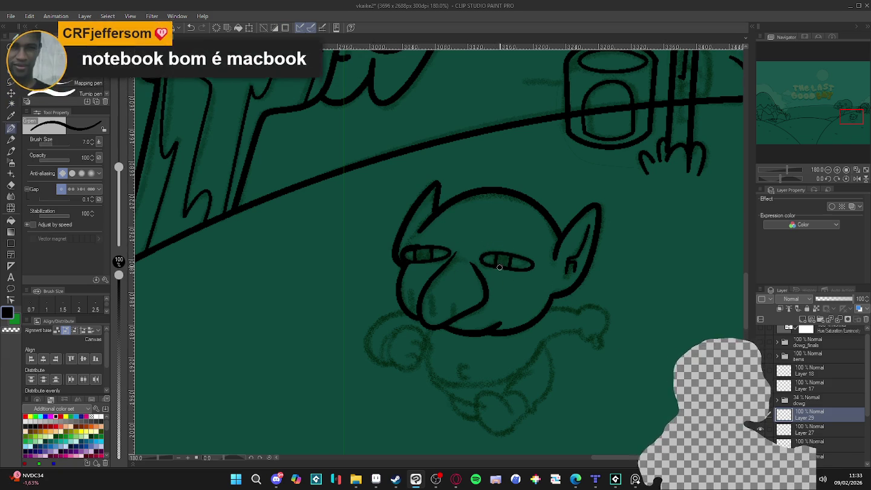
drag(498, 260, 509, 263)
drag(416, 254, 429, 255)
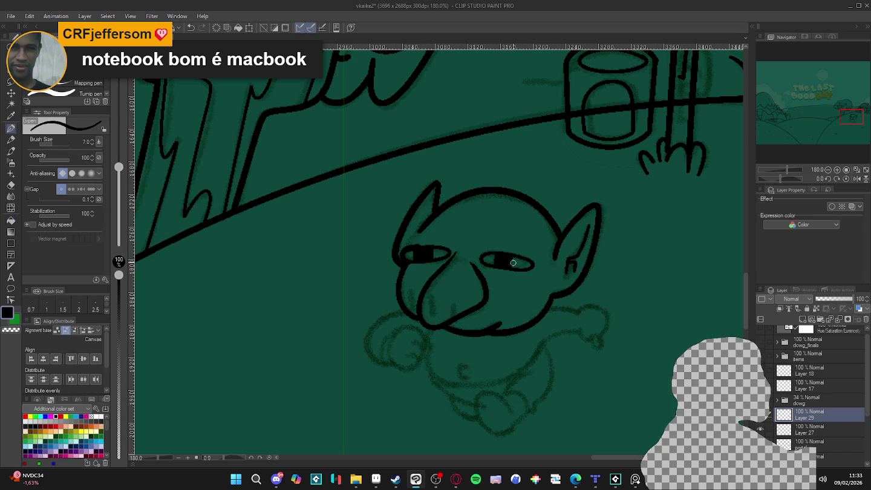
scroll(493, 282, down, 5)
scroll(451, 288, up, 2)
key(bracketright)
key(bracketright)
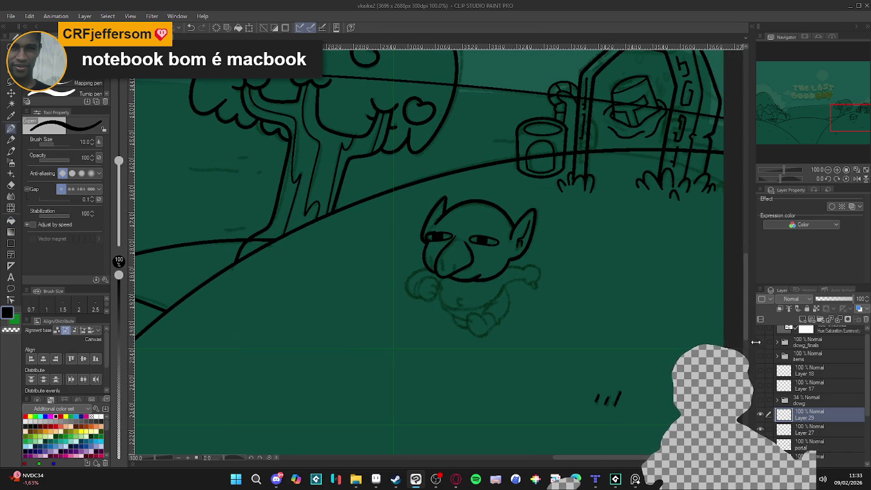
click(760, 413)
click(760, 413)
click(760, 413)
click(760, 414)
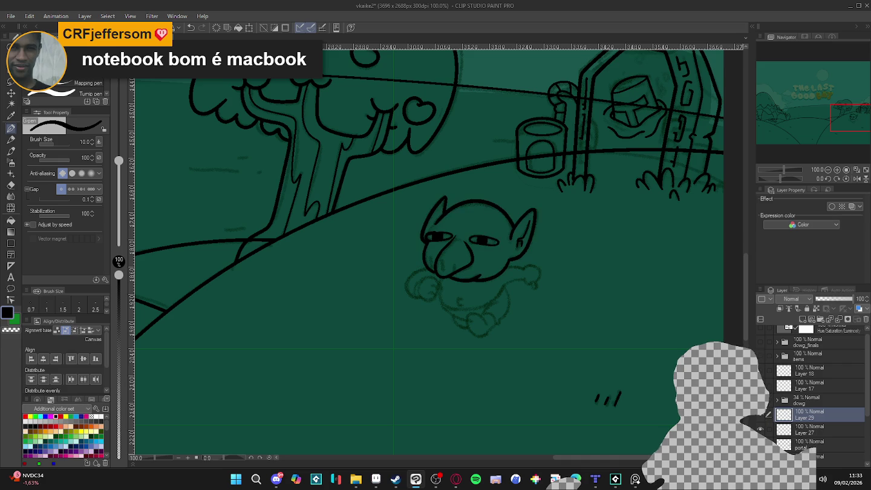
click(760, 414)
click(760, 413)
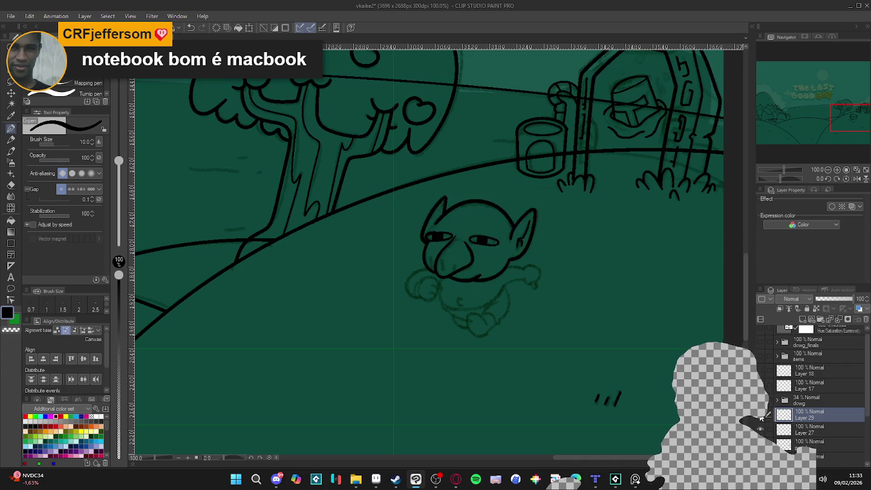
click(760, 414)
click(760, 413)
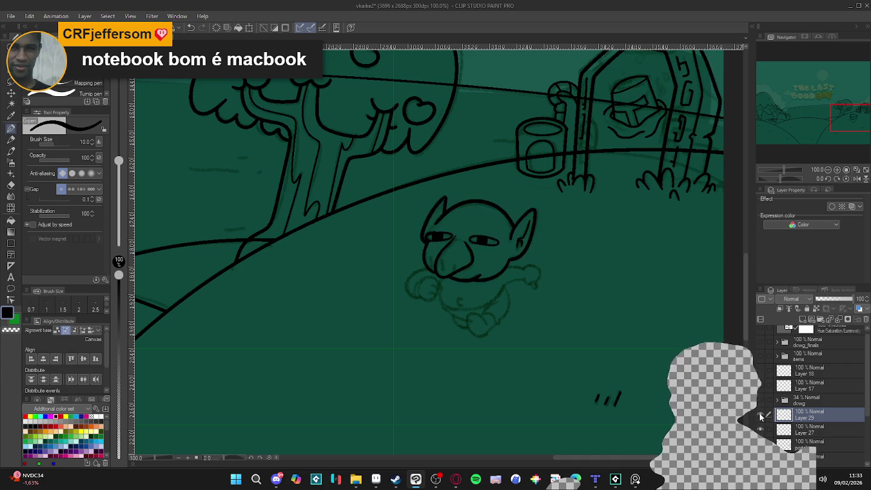
click(760, 414)
click(760, 414)
click(761, 428)
click(761, 428)
click(760, 415)
click(760, 415)
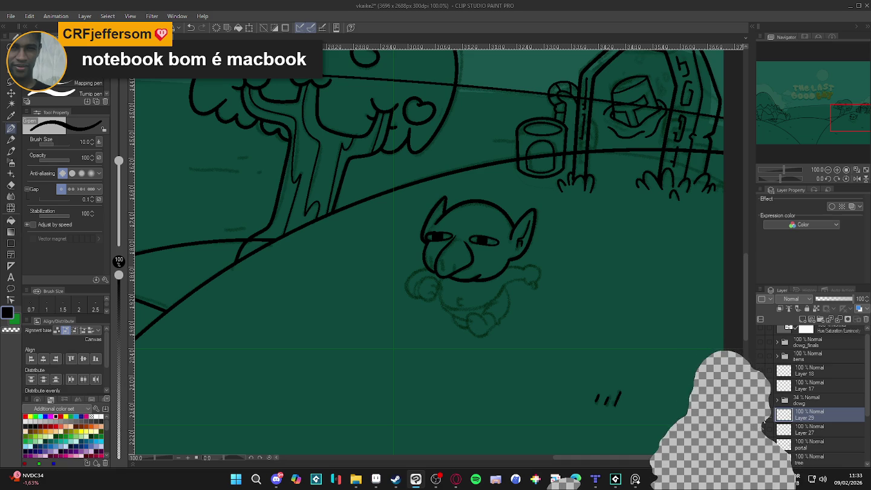
click(761, 415)
click(761, 414)
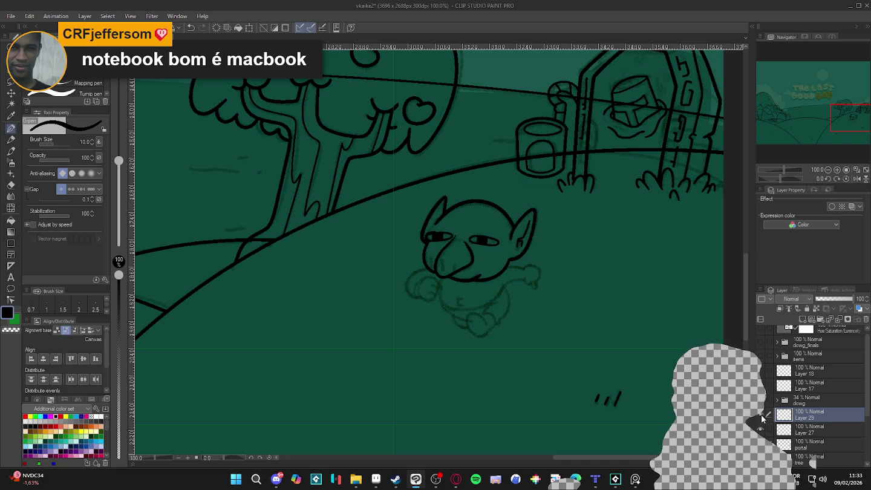
click(760, 414)
click(761, 415)
click(761, 416)
click(761, 416)
key(ctrl+e)
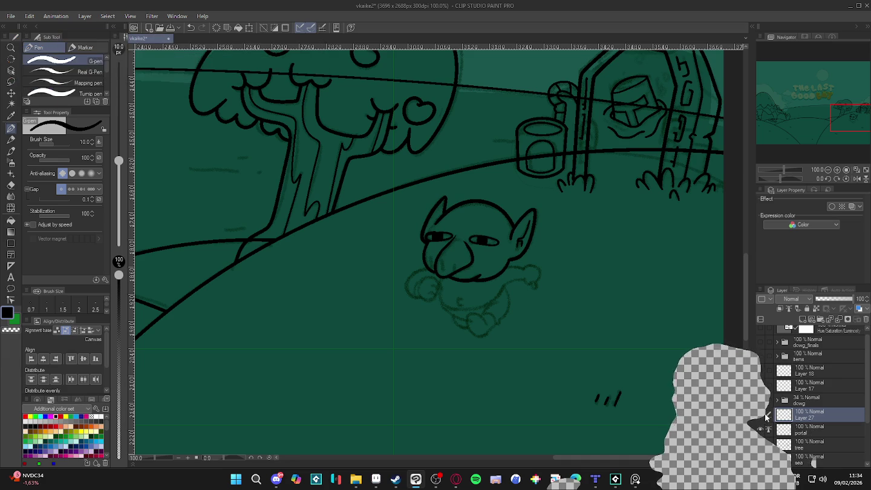
scroll(493, 306, down, 3)
scroll(491, 301, up, 1)
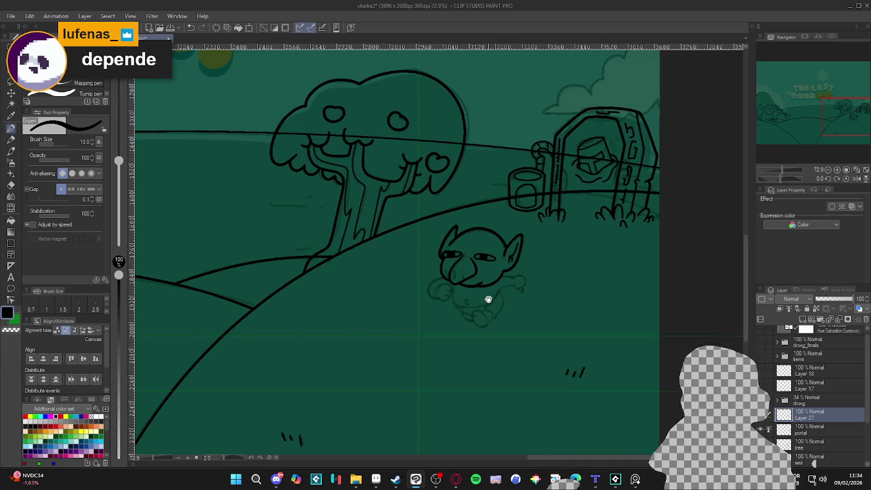
scroll(490, 297, up, 3)
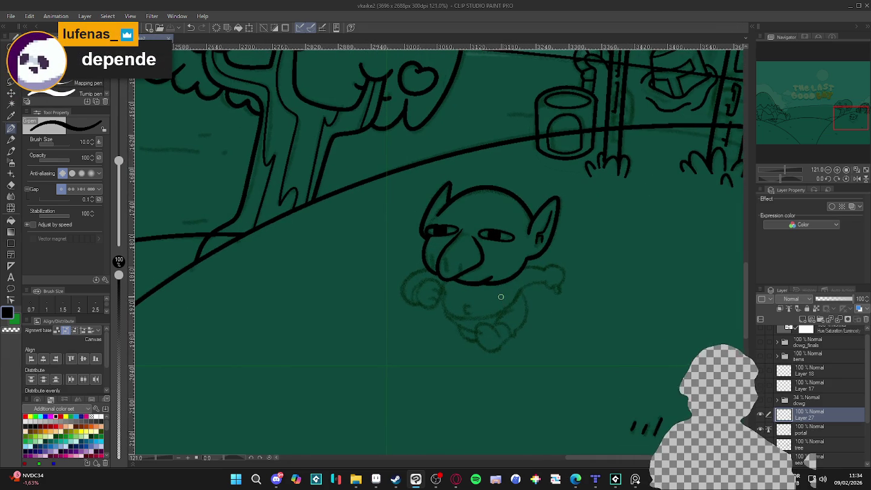
key(ctrl+z)
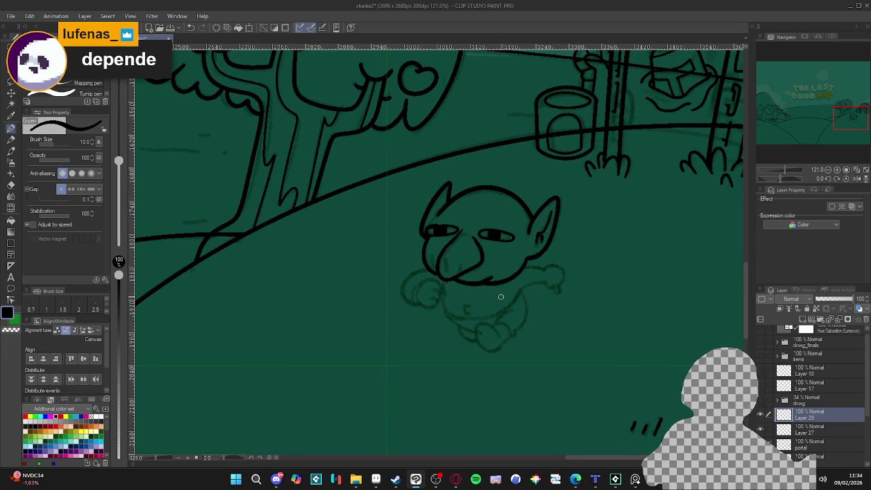
click(575, 479)
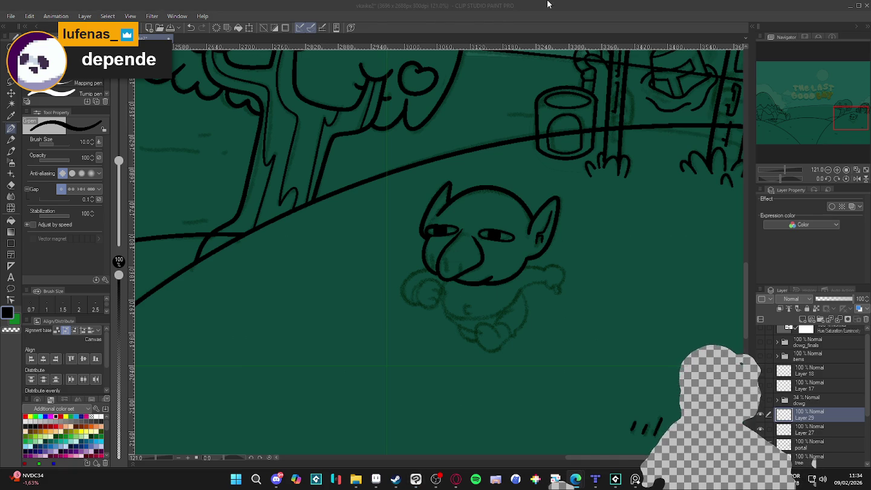
- Ink the arm curving down from the chin and redraw the round fist at its end
scroll(444, 316, up, 1)
scroll(444, 316, up, 1)
scroll(445, 315, up, 1)
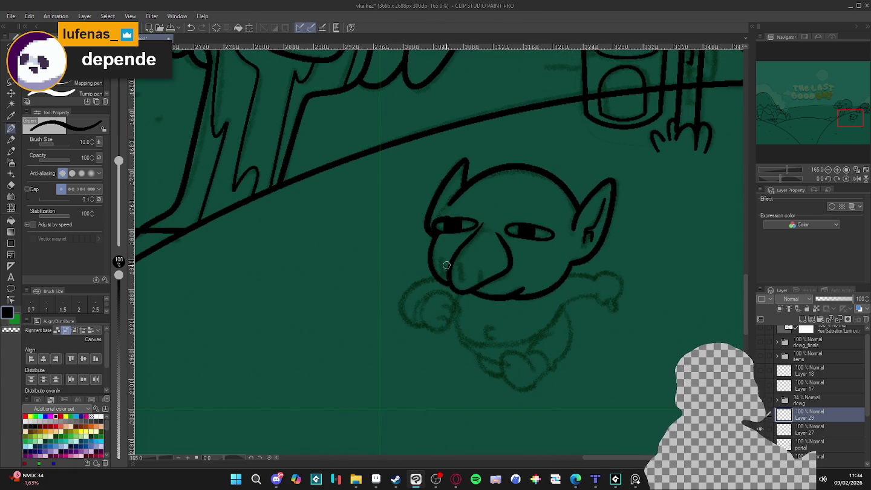
mouse_move(454, 278)
mouse_down()
mouse_move(427, 281)
mouse_move(398, 307)
mouse_move(436, 332)
mouse_up()
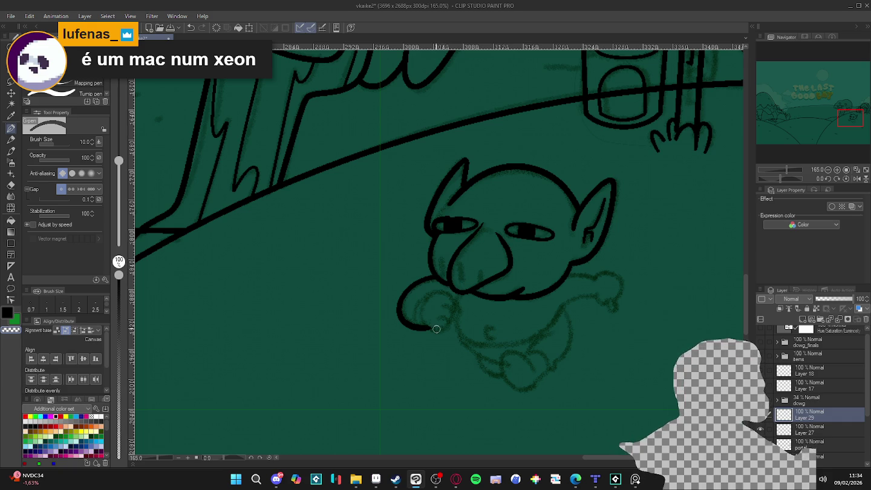
mouse_move(436, 332)
mouse_down()
mouse_move(456, 317)
mouse_move(448, 290)
mouse_move(420, 303)
mouse_move(435, 326)
mouse_up()
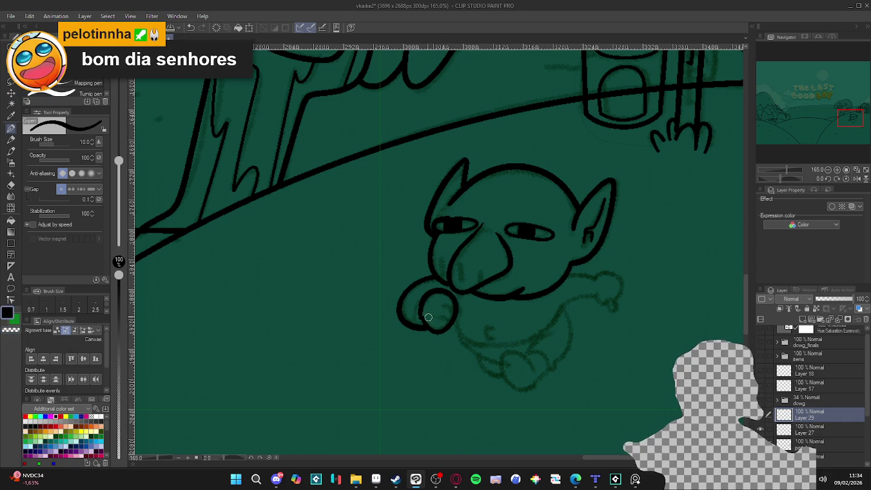
key(ctrl+z)
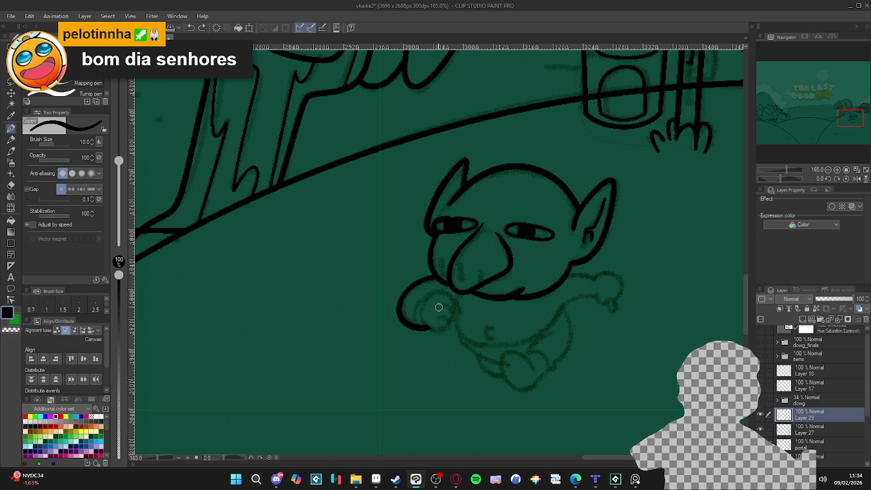
mouse_move(423, 324)
mouse_down()
mouse_move(438, 333)
mouse_move(457, 310)
mouse_move(430, 296)
mouse_up()
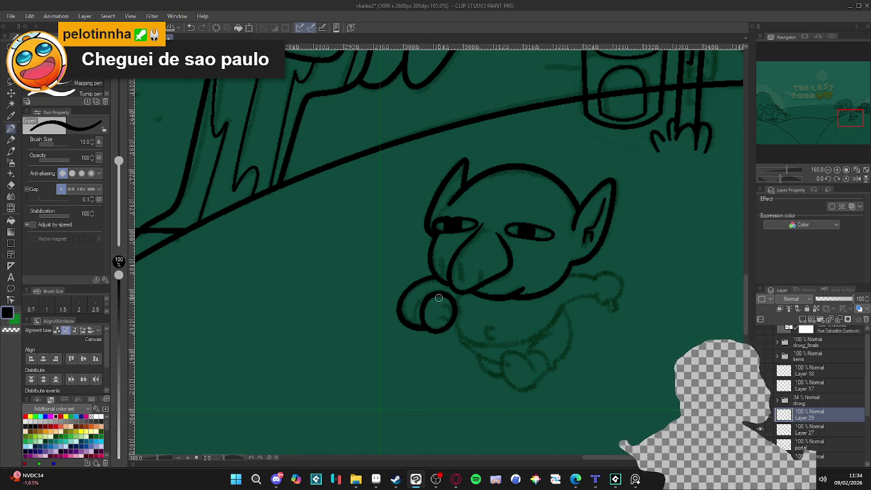
- Save the drawing, switching the pen from size 7 back to size 10
key(bracketleft)
key(bracketleft)
key(bracketleft)
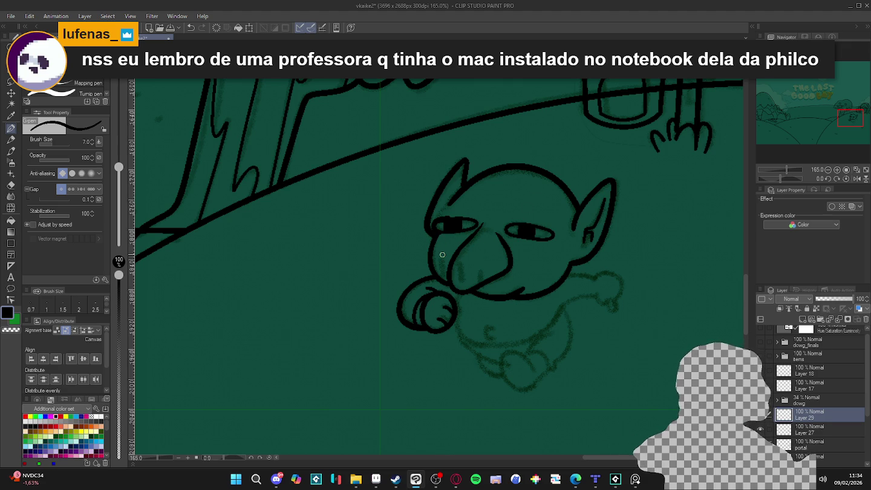
scroll(550, 185, down, 3)
key(ctrl+s)
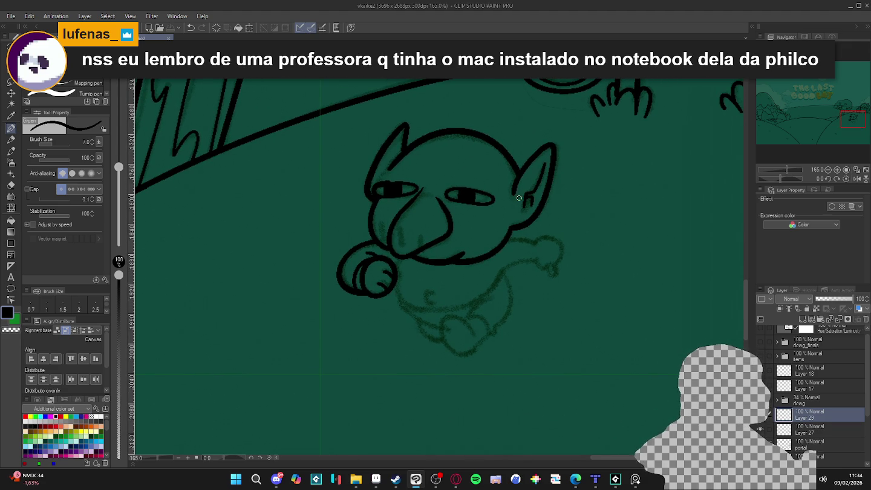
key(bracketright)
key(bracketright)
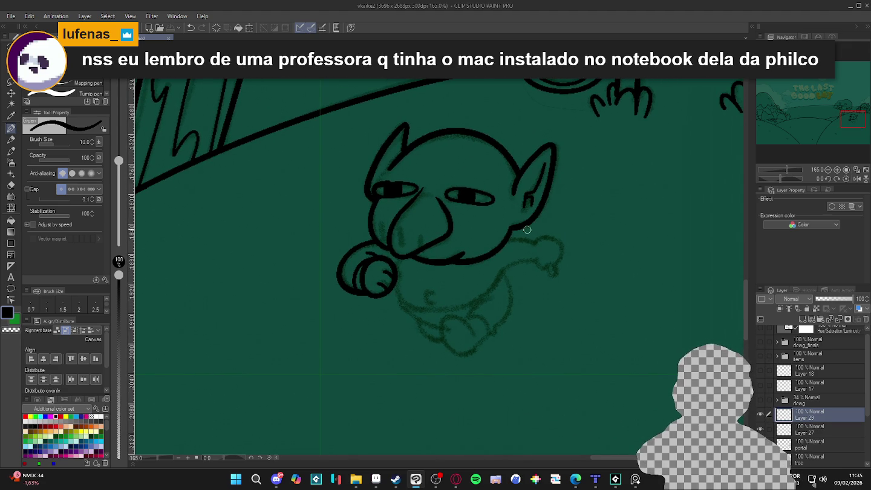
- Add a new layer above the goblin head layer and tilt the canvas about 12 degrees
drag(527, 232, 522, 239)
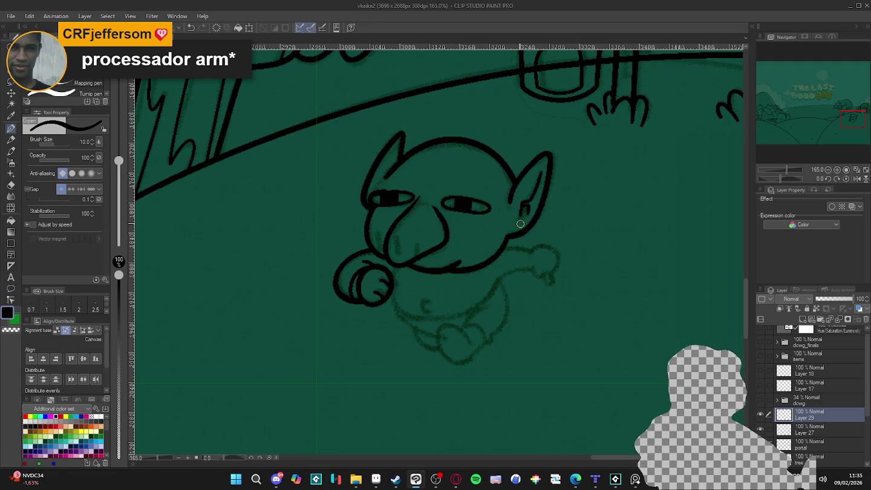
click(763, 416)
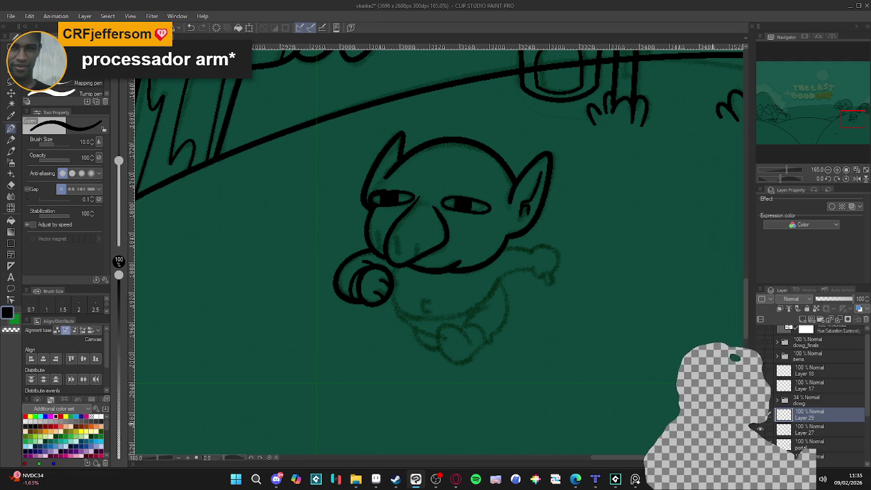
key(ctrl+shift+n)
key(r)
mouse_move(634, 370)
mouse_down()
mouse_move(573, 405)
mouse_move(482, 406)
mouse_move(433, 298)
mouse_move(423, 315)
mouse_move(432, 334)
mouse_move(404, 351)
mouse_up()
key(p)
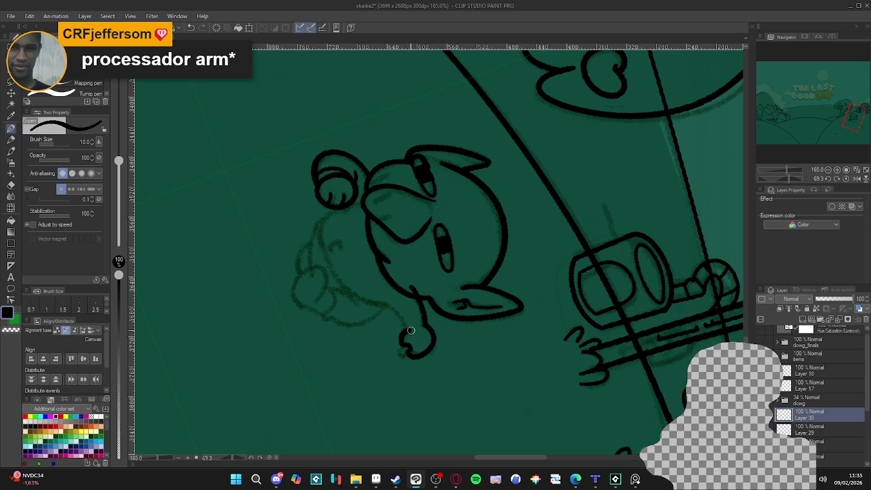
- Extend the arm stroke up from the hook and compare recent hand strokes with undo/redo
drag(406, 331, 372, 302)
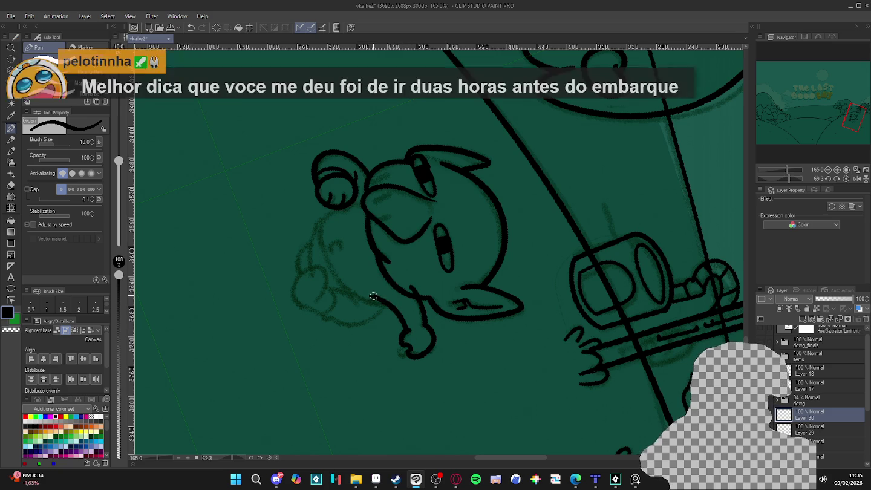
key(r)
mouse_move(481, 340)
mouse_down()
mouse_move(508, 166)
mouse_move(508, 181)
mouse_up()
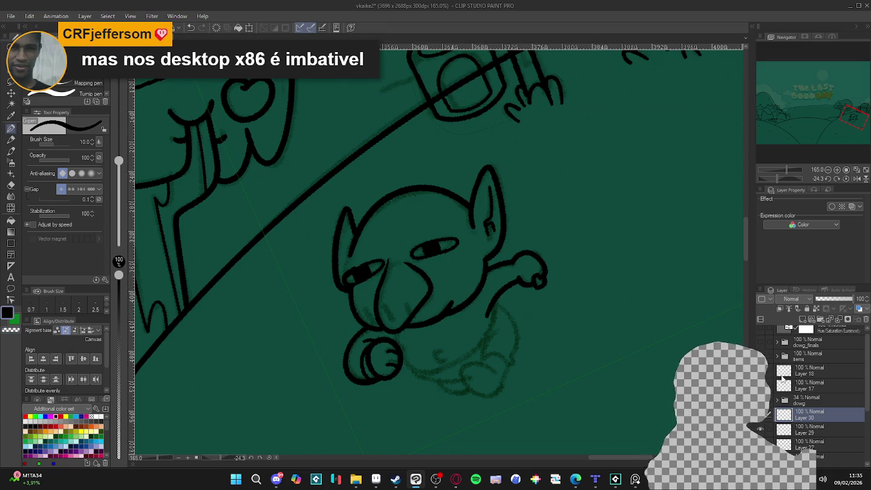
key(r)
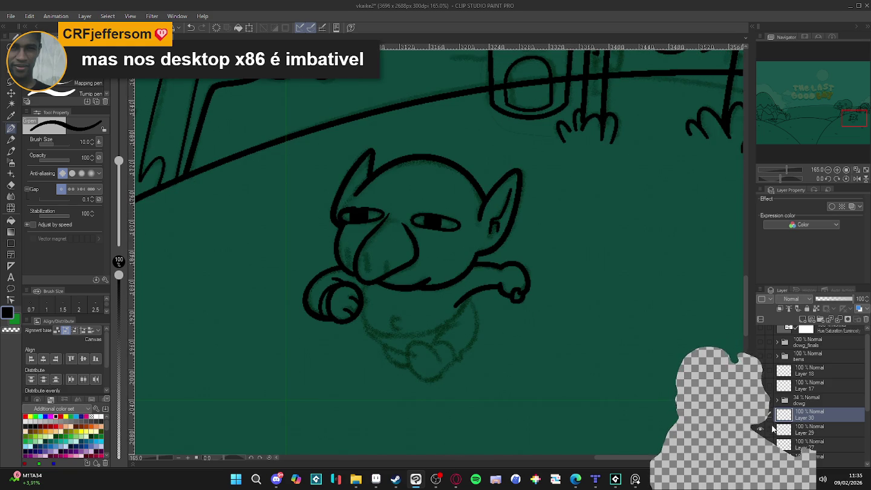
key(ctrl+z)
key(ctrl+y)
key(ctrl+z)
key(ctrl+y)
key(ctrl+z)
key(ctrl+y)
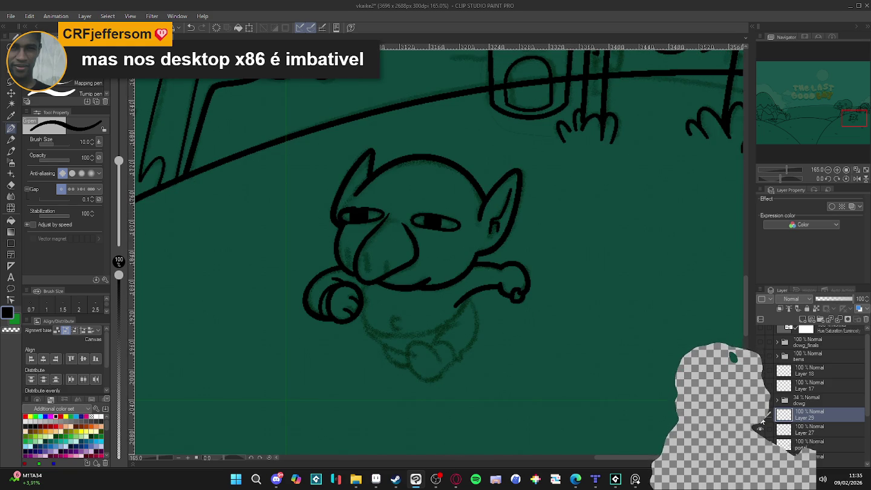
- Ink a size-7 outline down the head's side, restore size 10, and add a layer above Layer 29
key(bracketleft)
key(bracketleft)
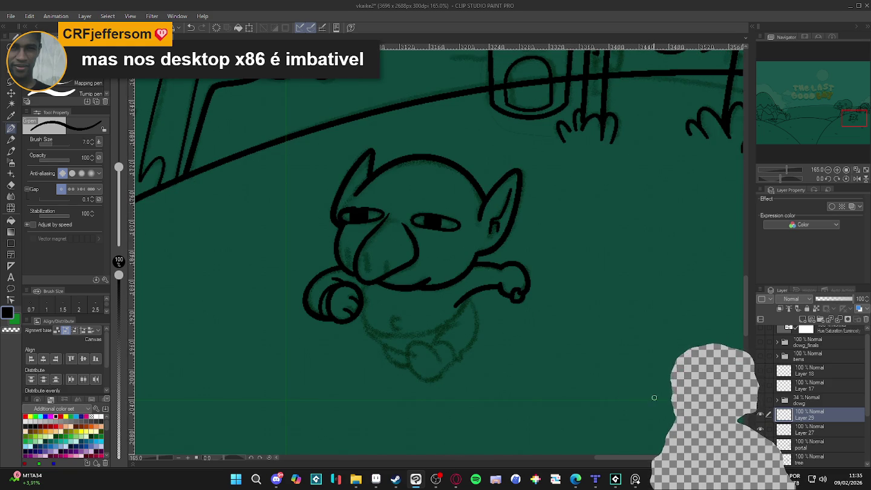
drag(598, 397, 612, 375)
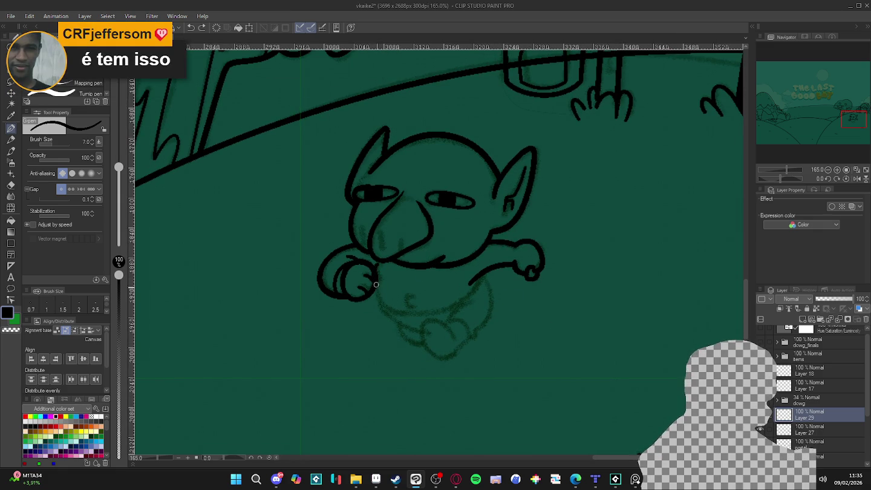
drag(582, 350, 354, 285)
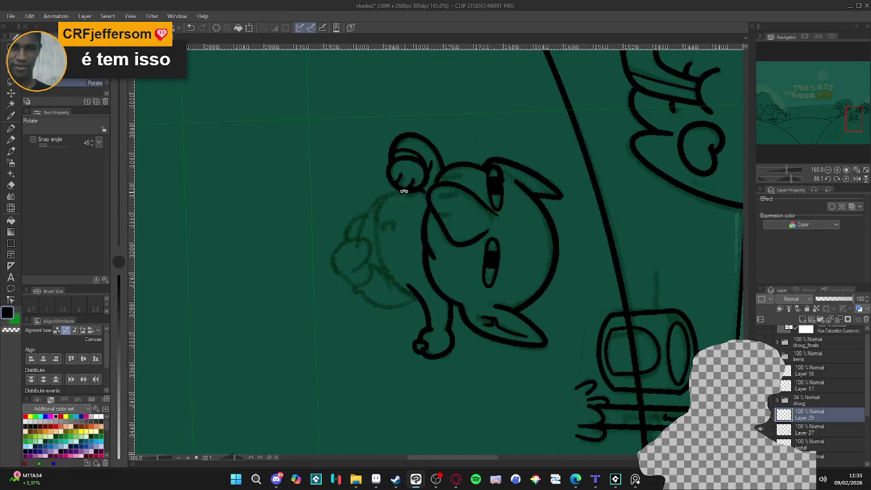
key(p)
drag(374, 218, 422, 301)
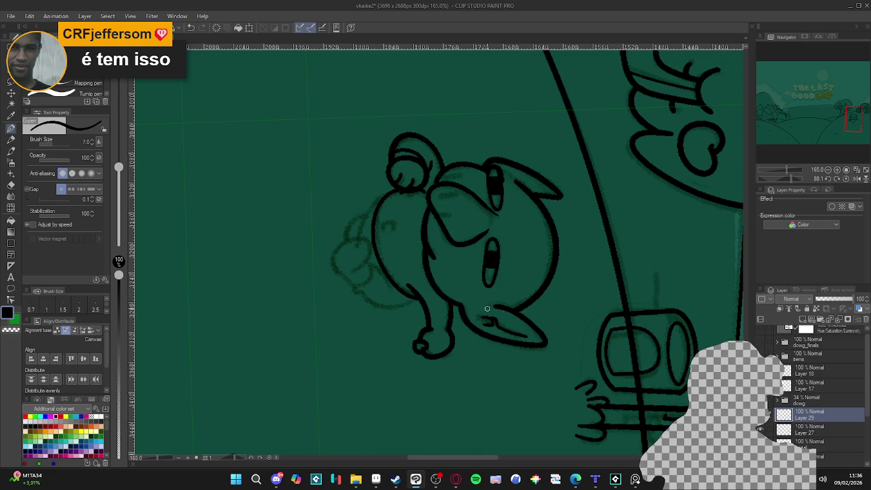
key(ctrl+@)
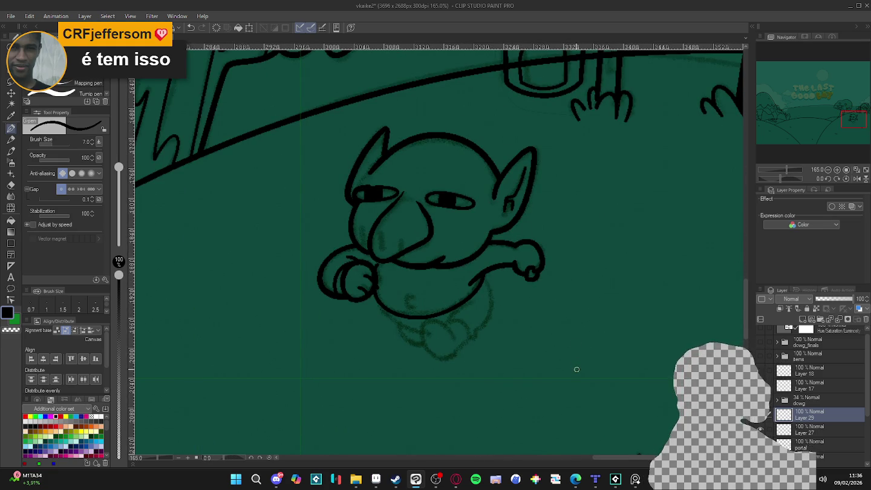
key(bracketright)
key(bracketright)
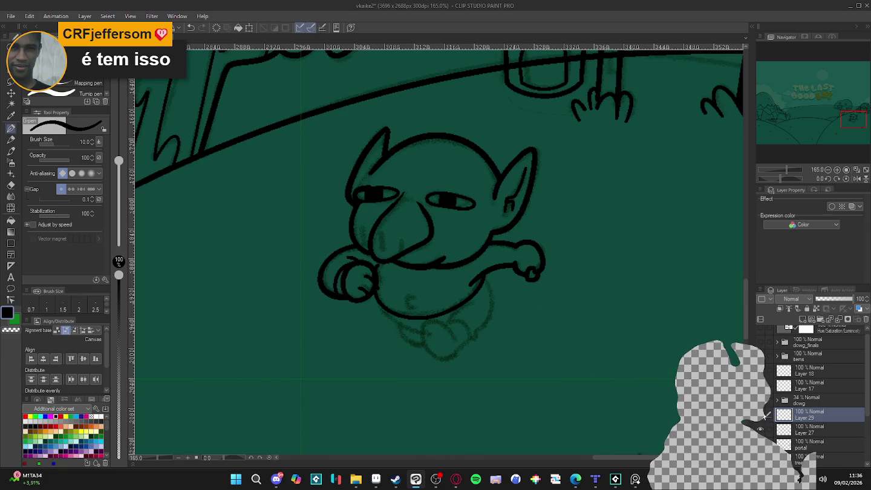
key(ctrl+shift+n)
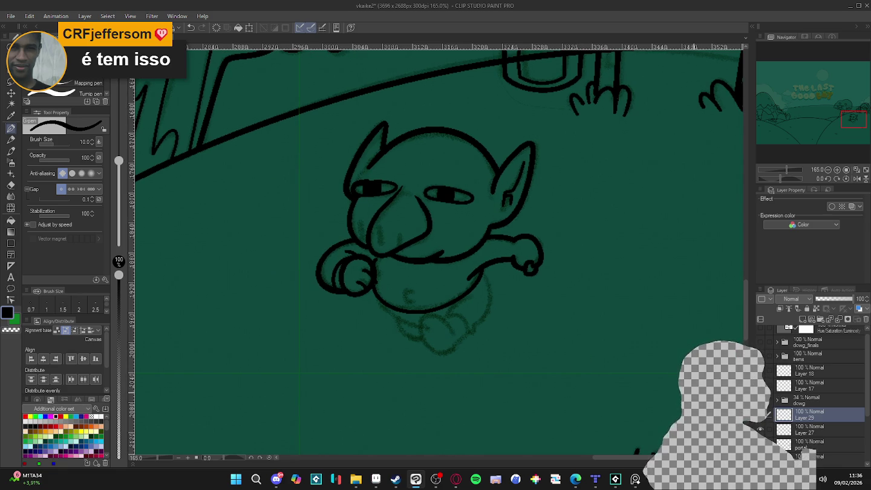
scroll(493, 363, down, 2)
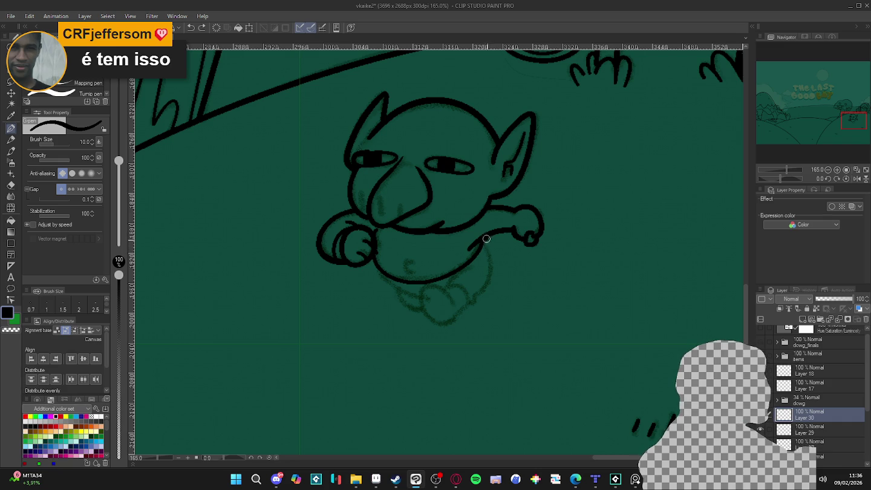
- Ink the goblin's right side and foot outline, adding a size-7 detail line inside the foot
mouse_move(488, 250)
mouse_down()
mouse_move(495, 270)
mouse_move(467, 304)
mouse_up()
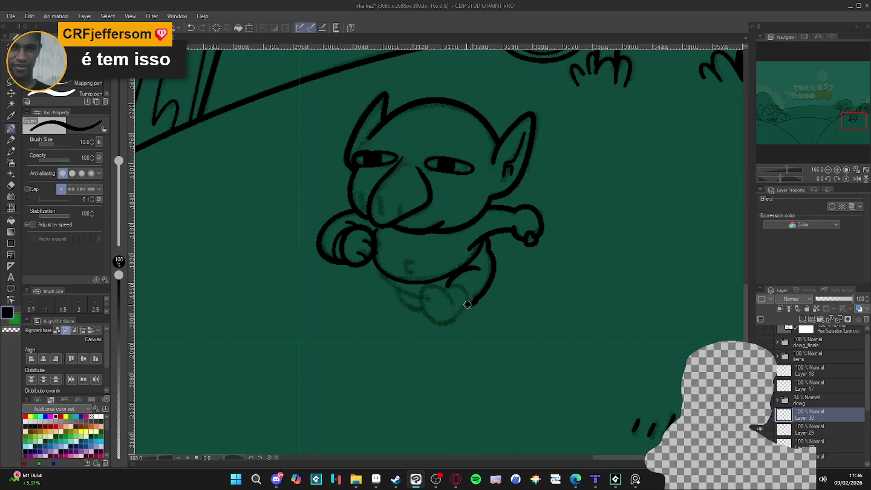
key(ctrl+z)
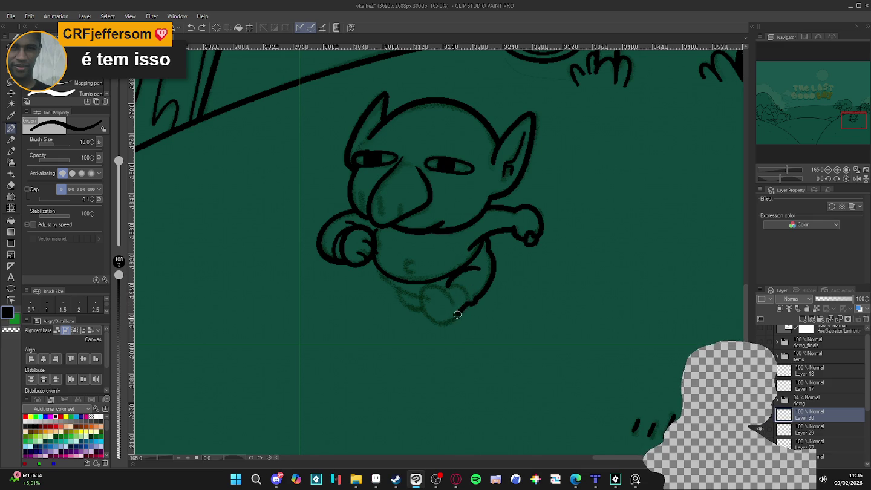
drag(434, 284, 460, 314)
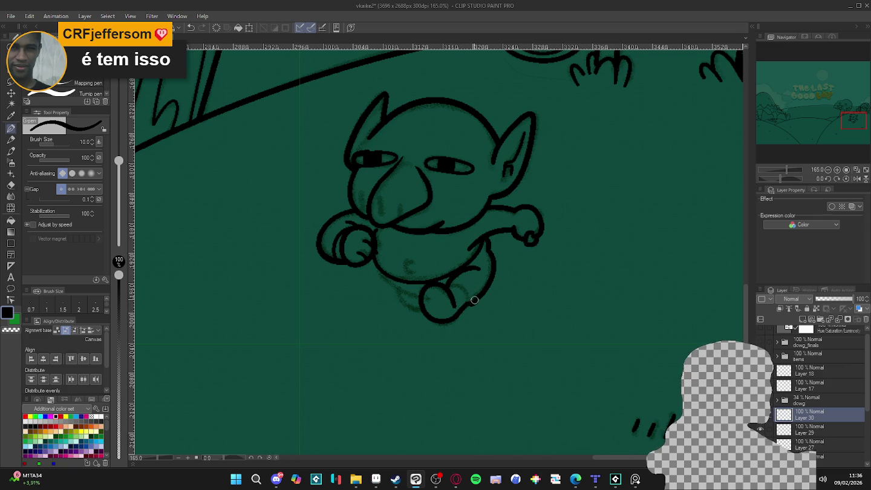
key(bracketleft)
key(bracketleft)
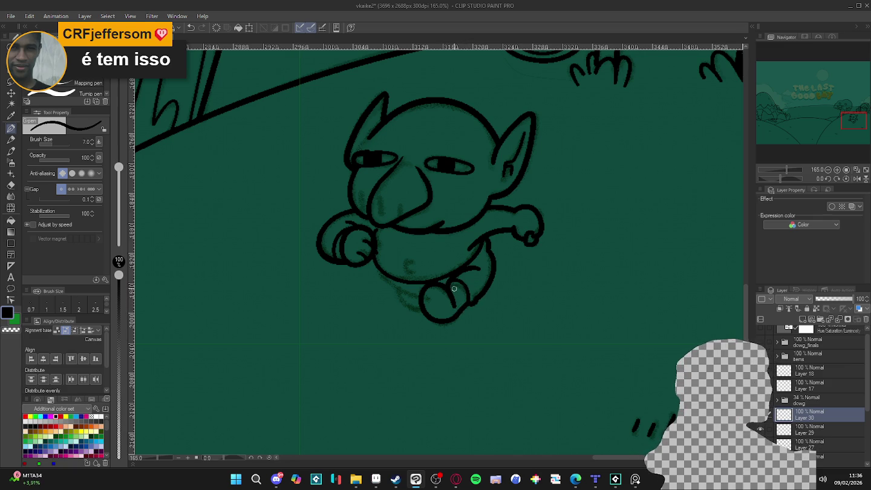
drag(455, 290, 449, 282)
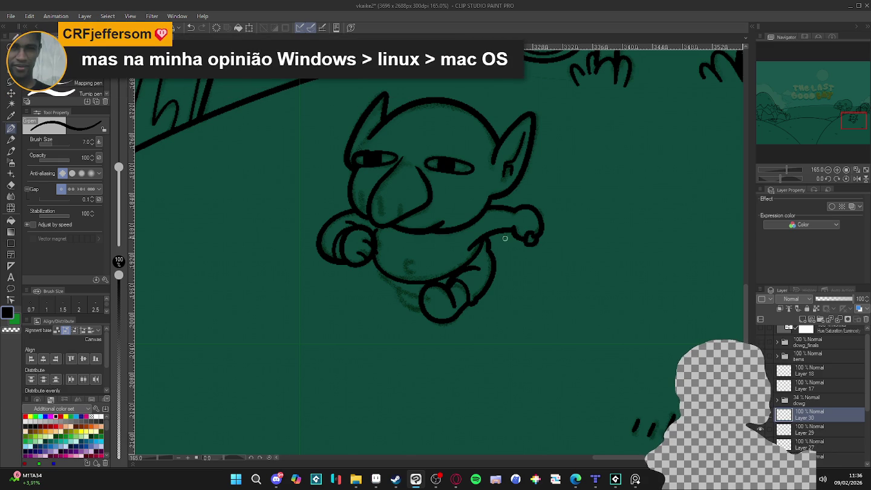
- Draw an x-shaped belly button on the goblin's belly and save the drawing
drag(531, 241, 519, 258)
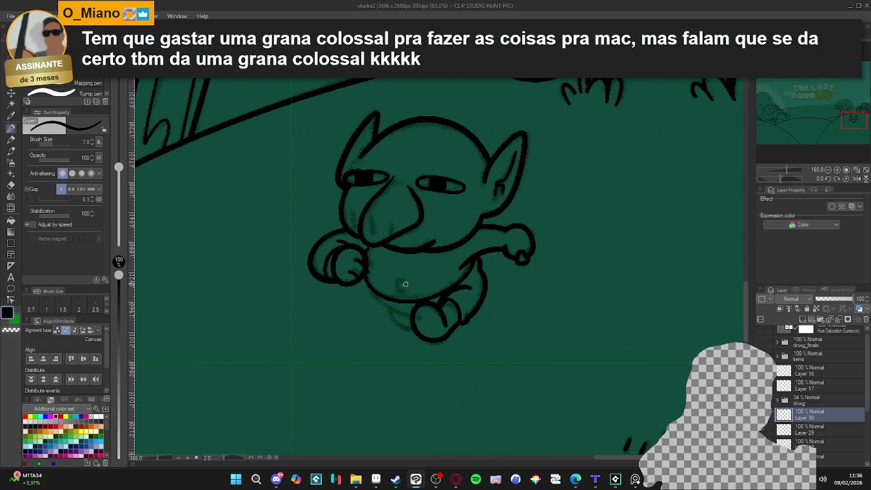
mouse_move(405, 283)
mouse_down()
mouse_move(397, 281)
mouse_move(408, 290)
mouse_up()
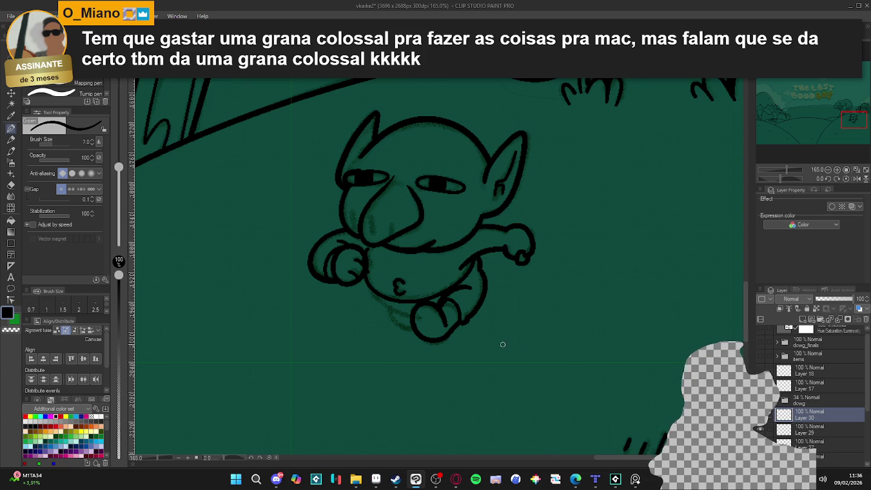
scroll(494, 341, down, 1)
key(ctrl+s)
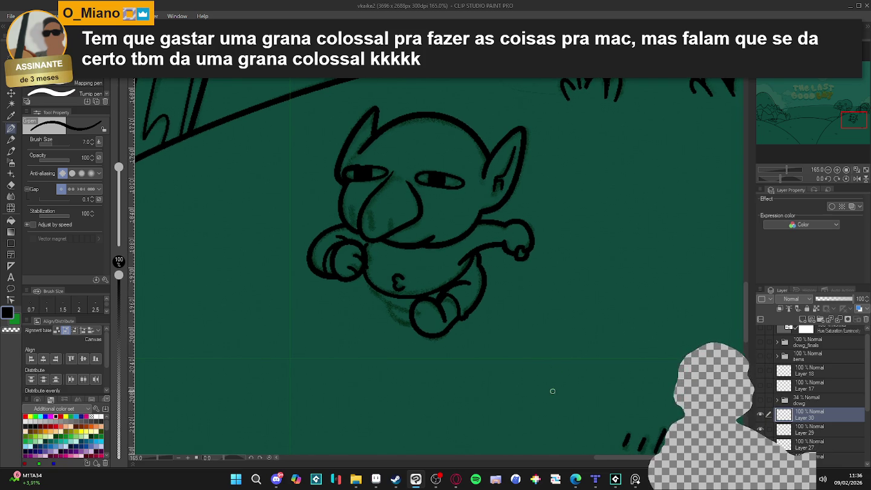
key(ctrl+z)
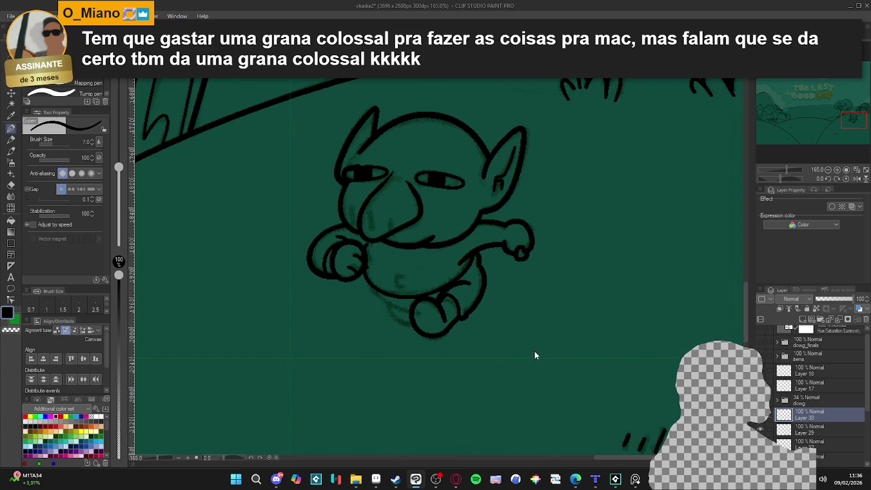
mouse_move(396, 275)
mouse_down()
mouse_move(404, 285)
mouse_move(396, 285)
mouse_up()
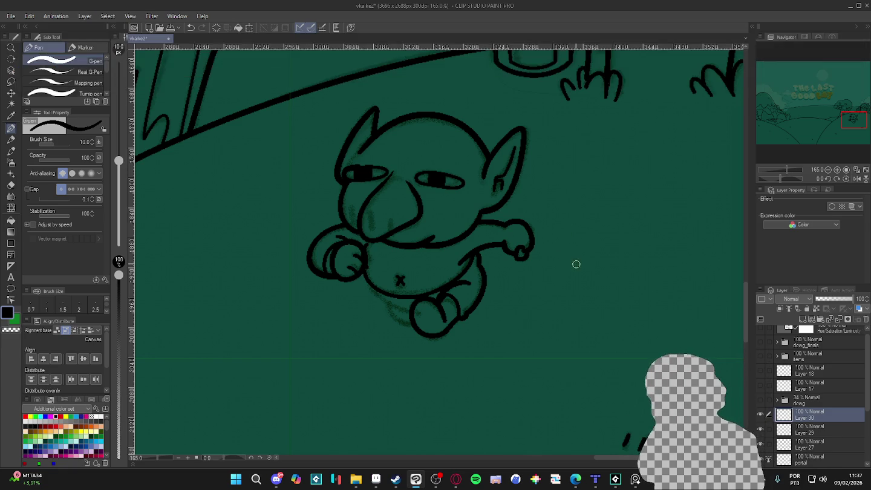
- Merge Layer 30 down into Layer 29, then Layer 29 down into Layer 27
key(])
click(760, 414)
click(760, 414)
click(760, 414)
click(761, 414)
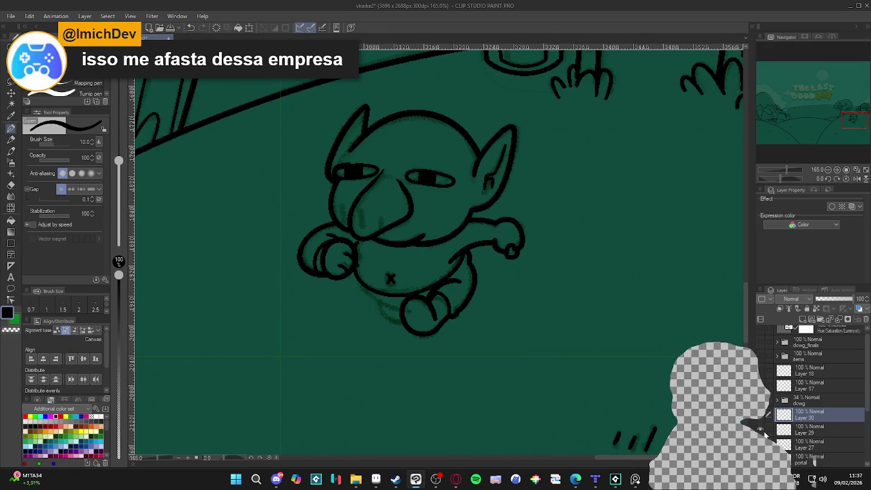
key(Delete)
click(762, 414)
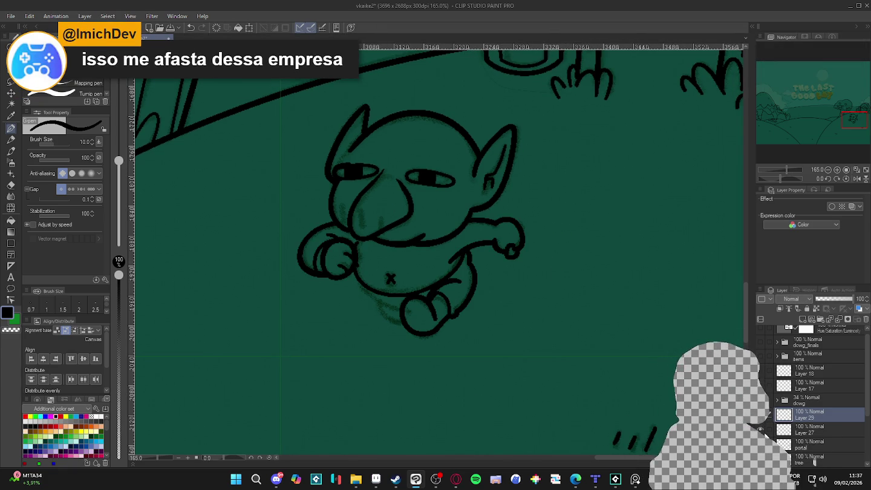
click(760, 414)
click(760, 415)
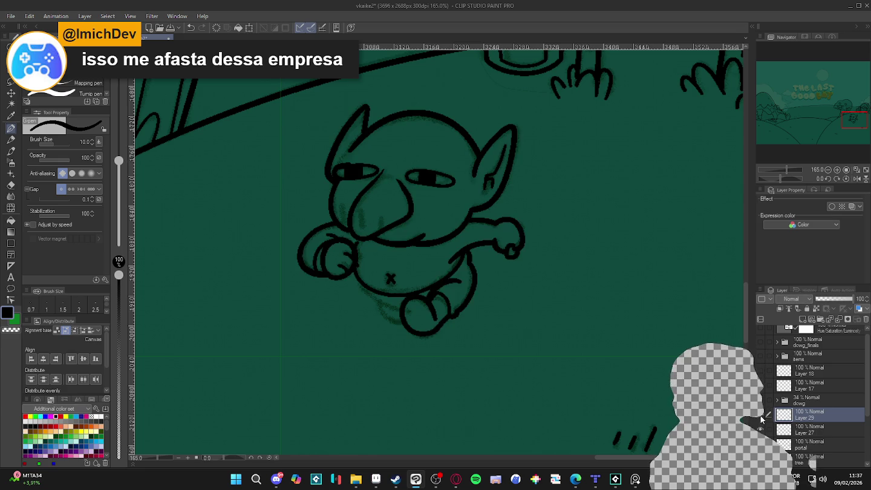
key(Delete)
click(760, 414)
click(760, 414)
click(760, 414)
- Add a new layer above Layer 27, tilt the view about 72 degrees, and undo a stray edge stroke
key(ctrl+shift+n)
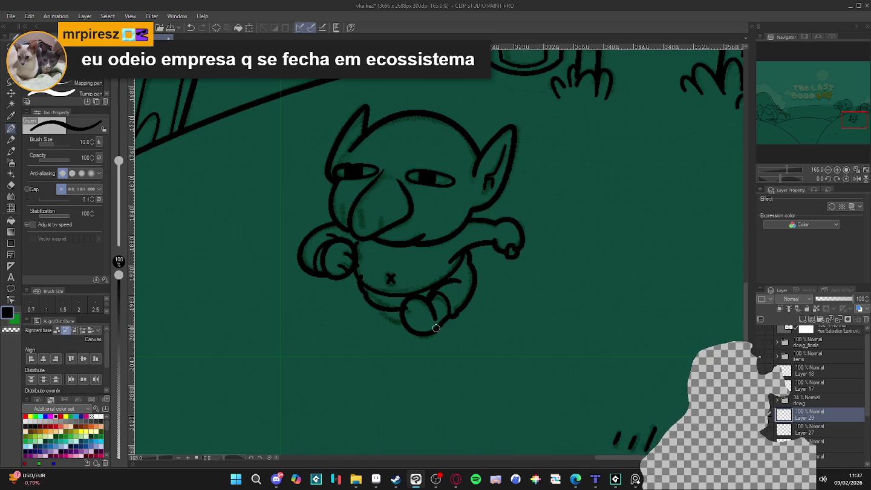
key(r)
drag(547, 358, 352, 305)
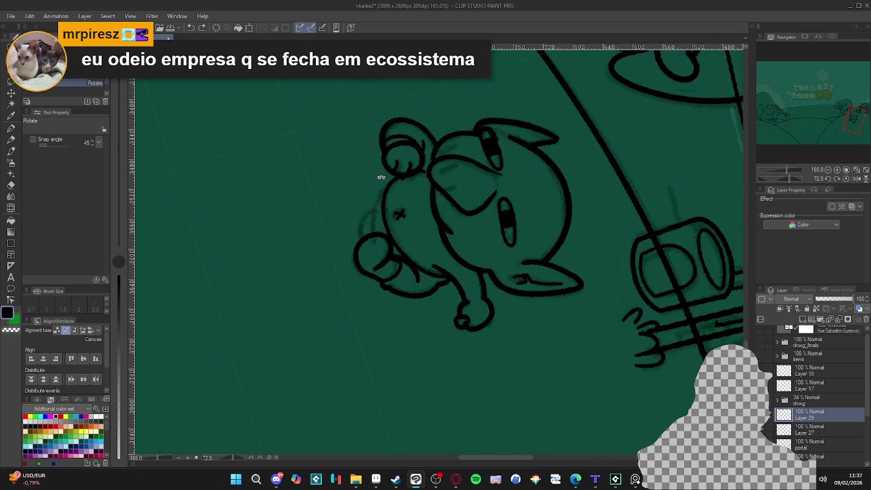
key(p)
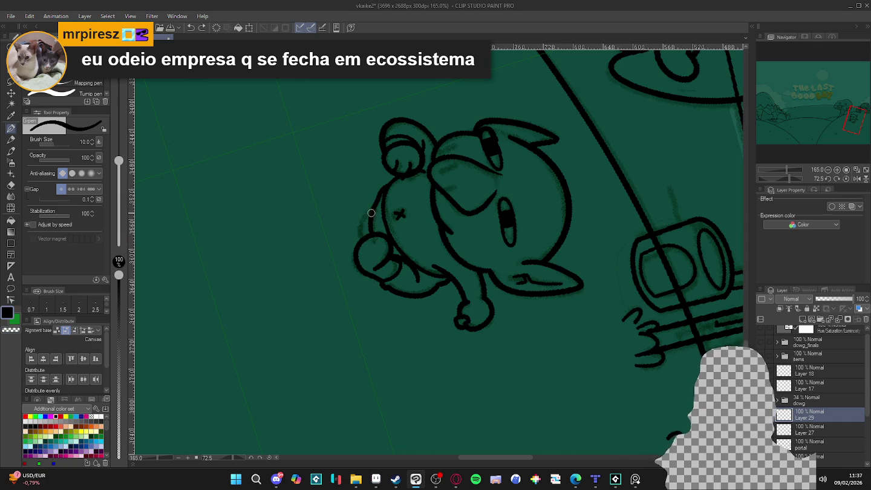
key(ctrl+z)
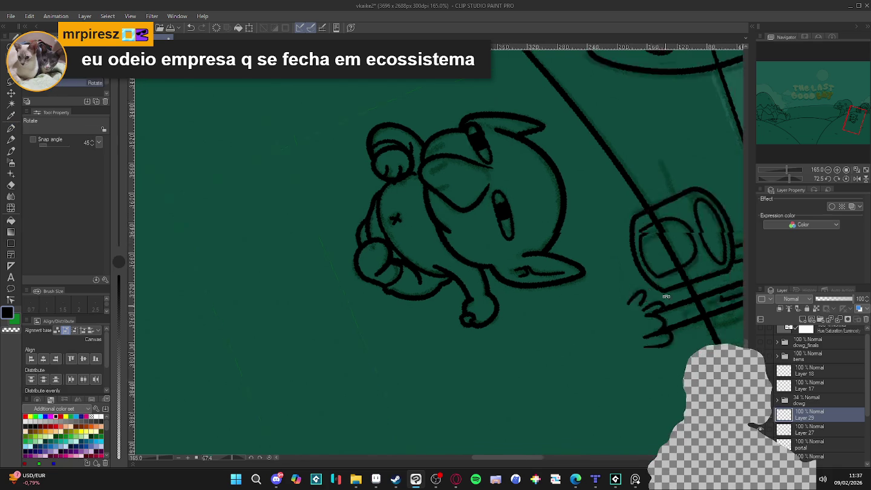
drag(564, 285, 587, 374)
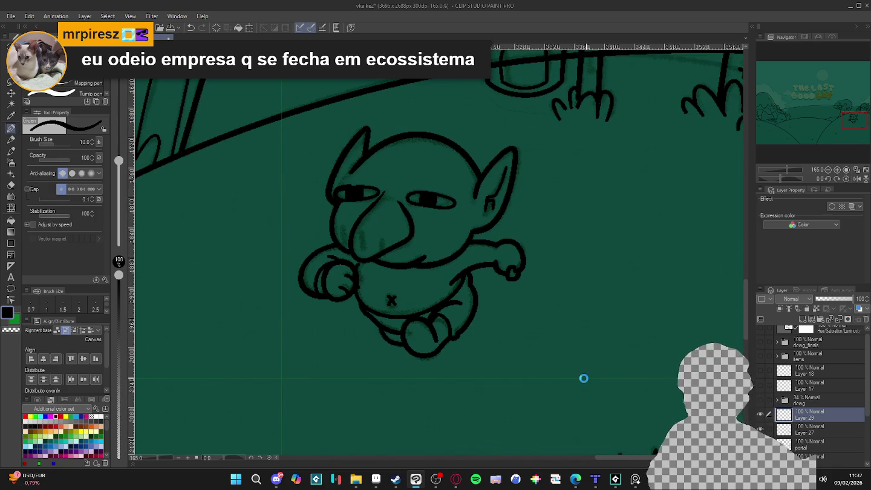
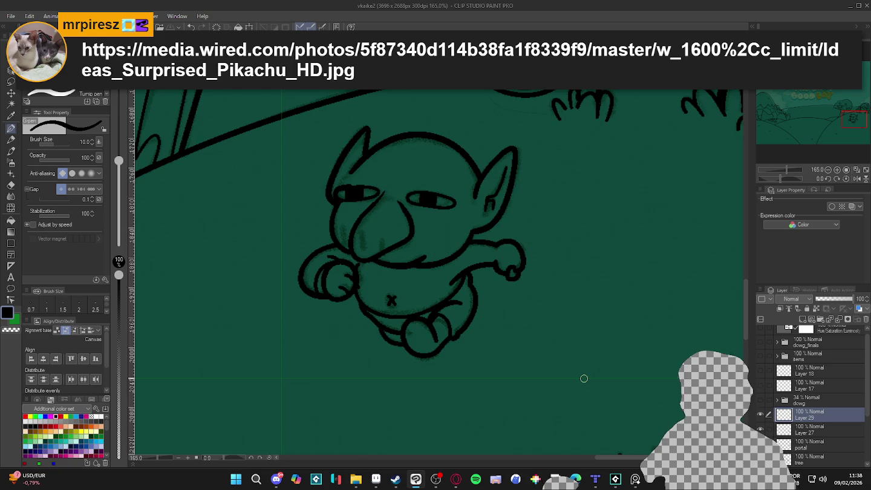
- Remove Layer 29 from the layer stack
scroll(470, 366, down, 3)
scroll(467, 366, down, 2)
scroll(467, 367, down, 1)
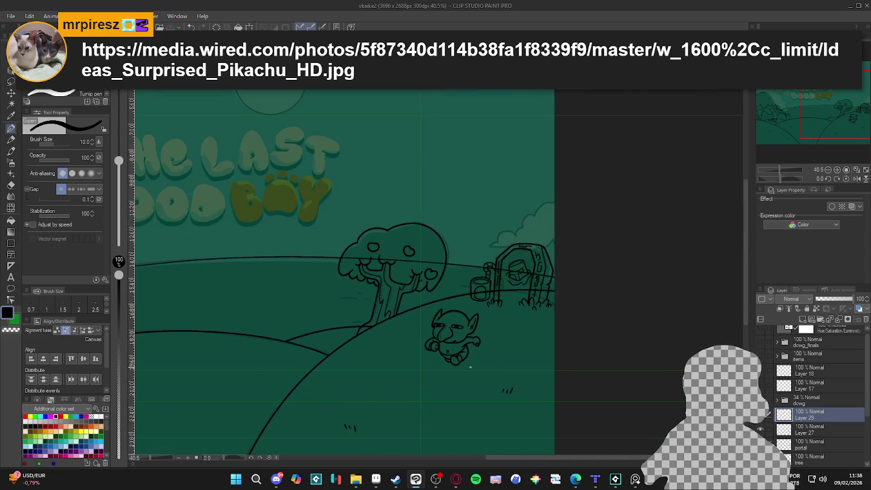
scroll(467, 367, down, 1)
scroll(468, 367, down, 1)
scroll(468, 371, down, 1)
scroll(477, 356, down, 1)
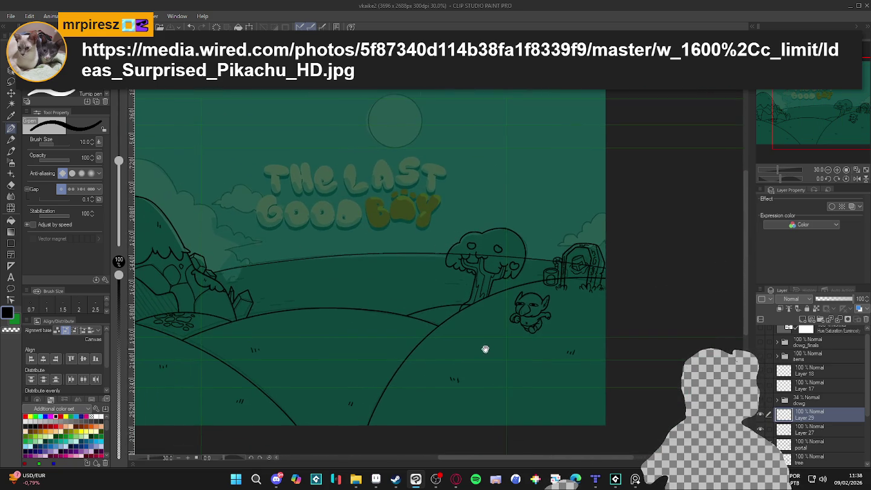
scroll(484, 326, up, 1)
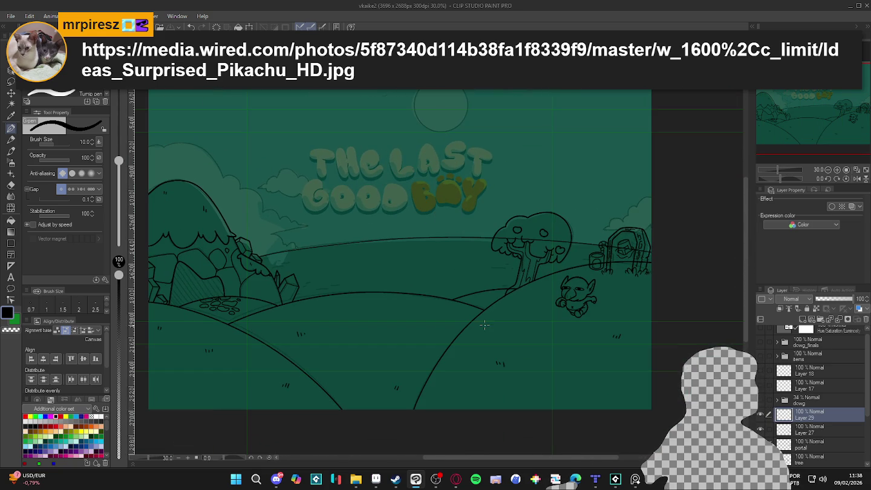
click(761, 416)
key(ctrl+z)
key(ctrl+z)
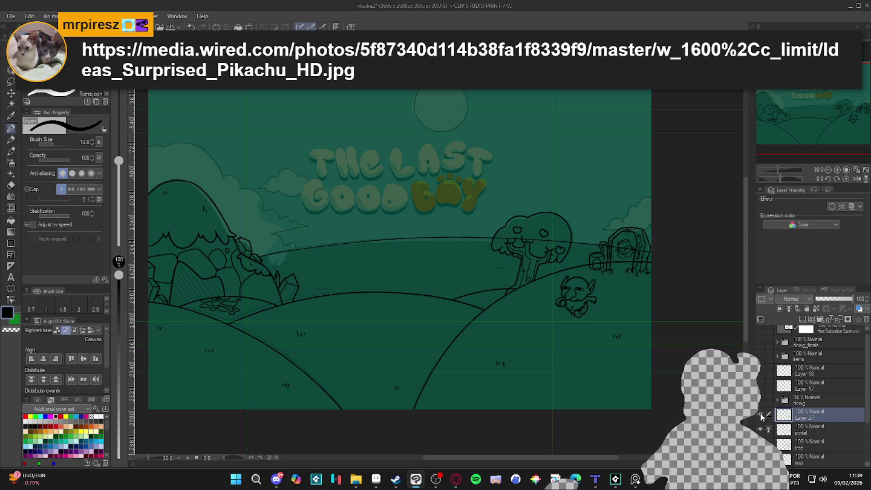
- Toggle the goblin and portal layers' visibility to confirm the goblin sits on Layer 27
drag(481, 361, 504, 369)
click(761, 417)
click(762, 416)
click(761, 429)
click(761, 430)
click(761, 430)
click(761, 429)
click(761, 416)
click(761, 416)
drag(379, 285, 436, 300)
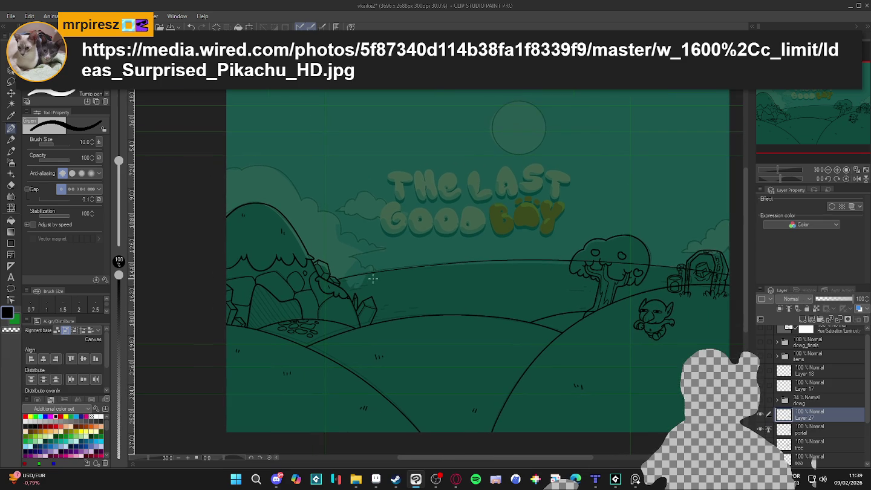
click(762, 416)
click(760, 416)
- Rename Layer 27 to 'goblim' and save the drawing
double_click(805, 416)
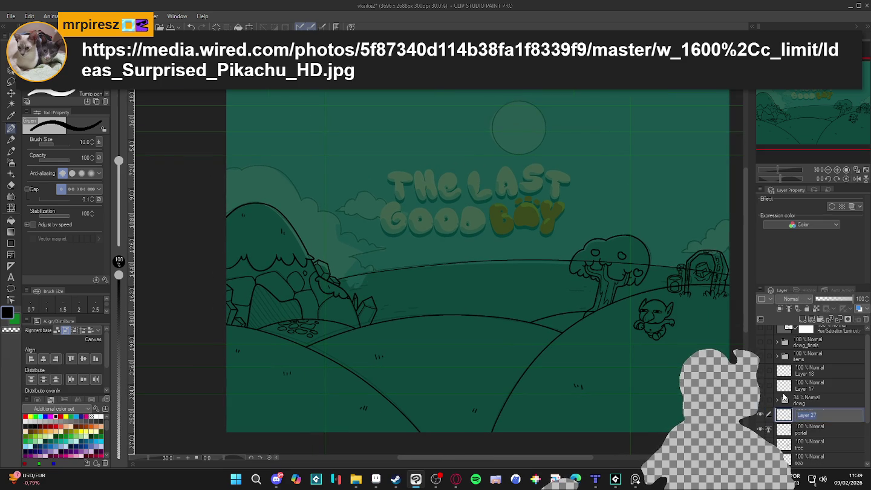
text(goblin)
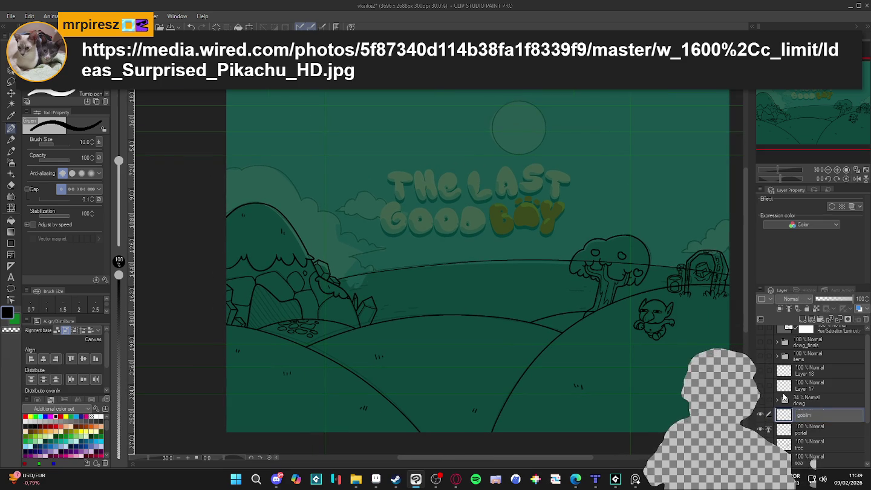
key(Return)
key(ctrl+s)
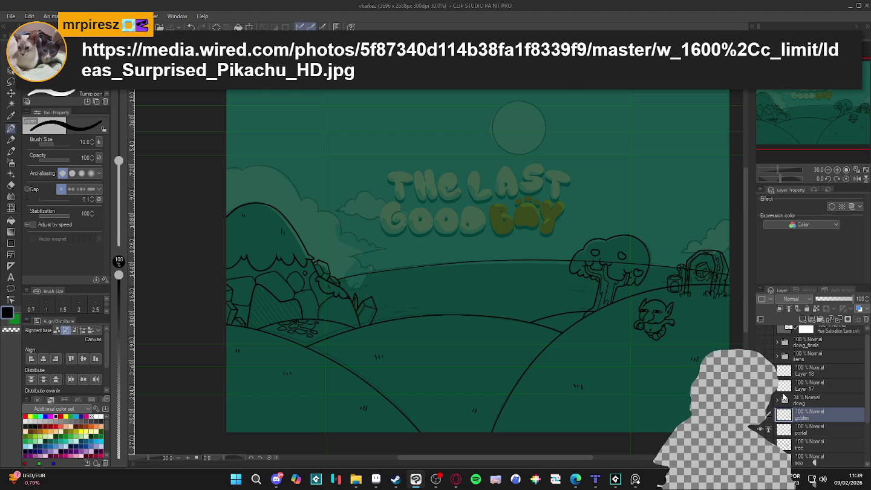
click(761, 422)
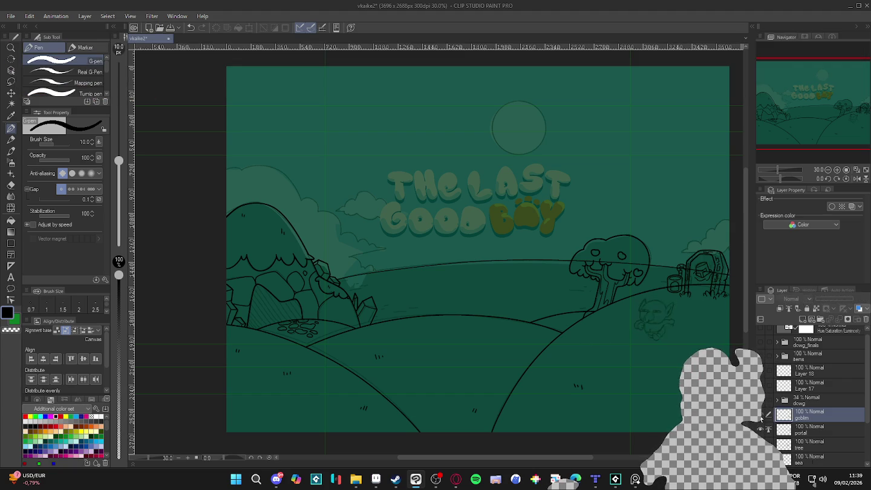
- Add a new layer above goblim and try a small cloud curve near the horizon
scroll(356, 285, up, 3)
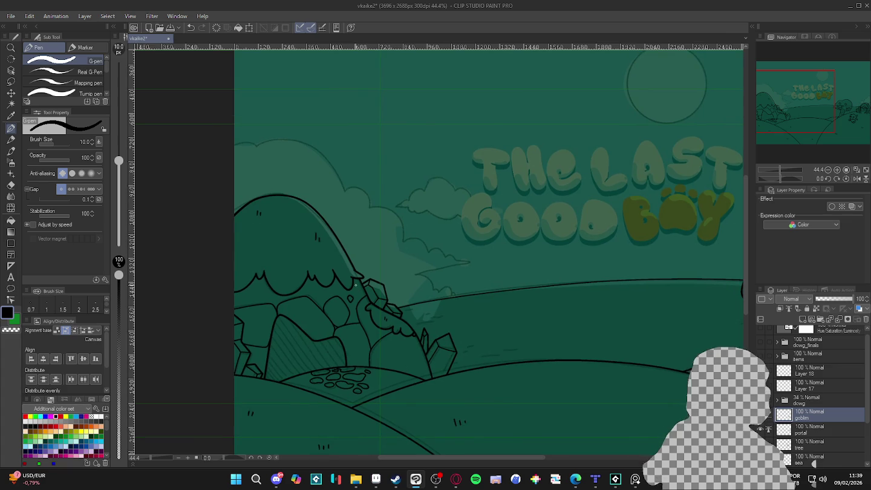
key(ctrl+shift+n)
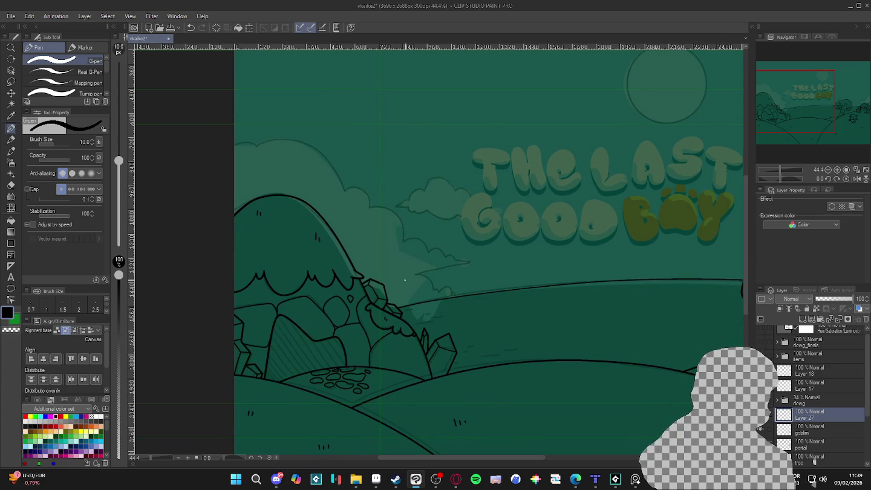
drag(455, 301, 458, 296)
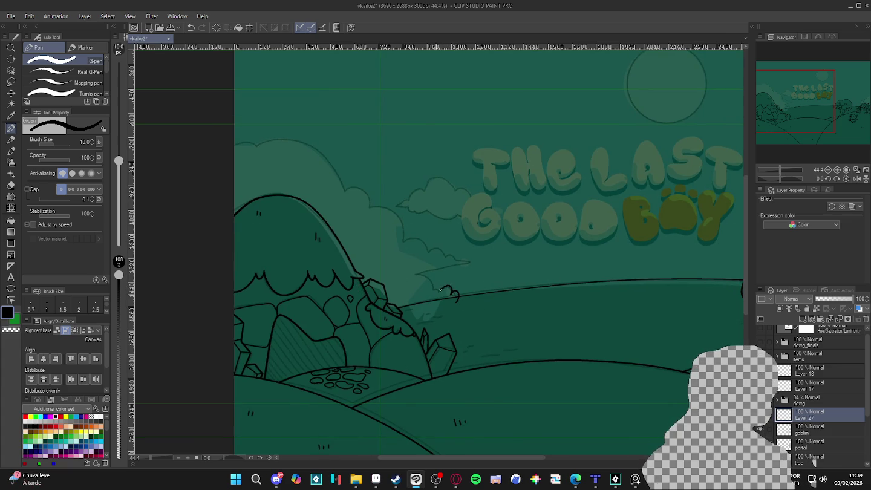
key(ctrl+z)
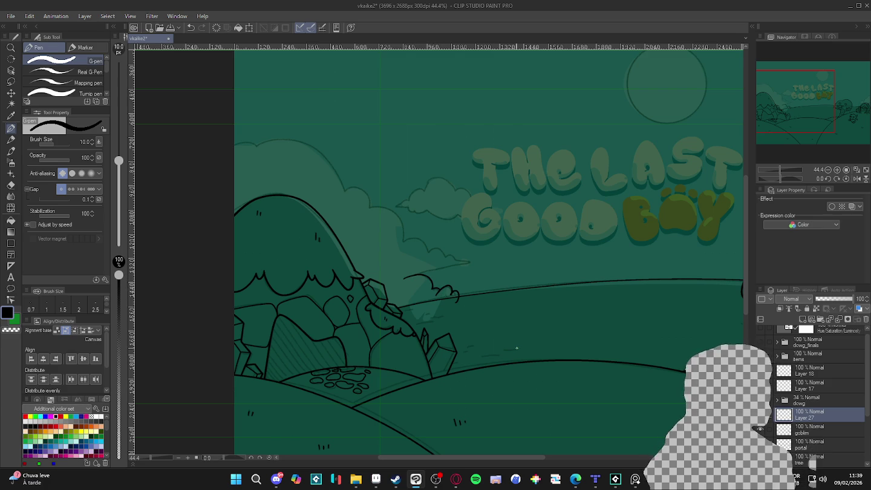
- Erase the cloud outline's stray tail below the horizon
scroll(483, 328, up, 3)
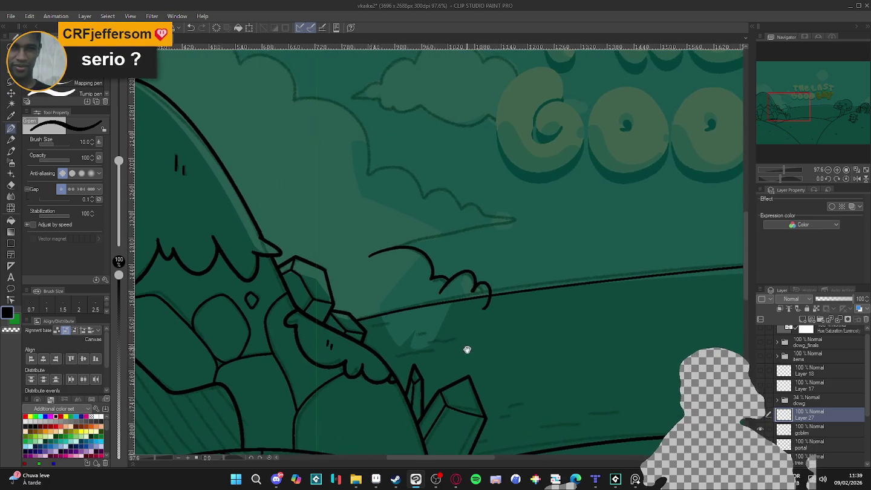
scroll(465, 346, up, 1)
key(e)
mouse_move(490, 312)
mouse_down()
mouse_move(493, 299)
mouse_move(414, 275)
mouse_up()
- Ink a cloud edge rising from the horizon and tilt the canvas to a comfortable angle
key(r)
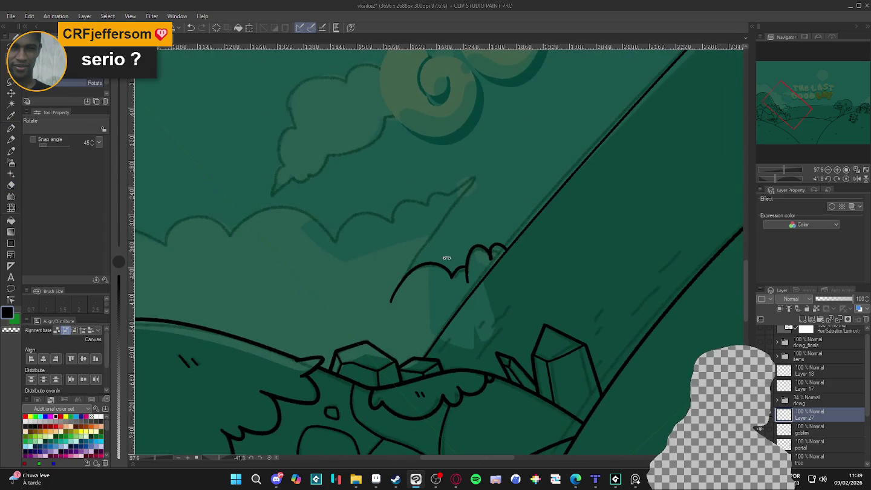
key(p)
mouse_move(410, 271)
mouse_down()
mouse_move(478, 172)
mouse_move(455, 188)
mouse_move(437, 188)
mouse_move(426, 205)
mouse_move(357, 211)
mouse_move(336, 242)
mouse_up()
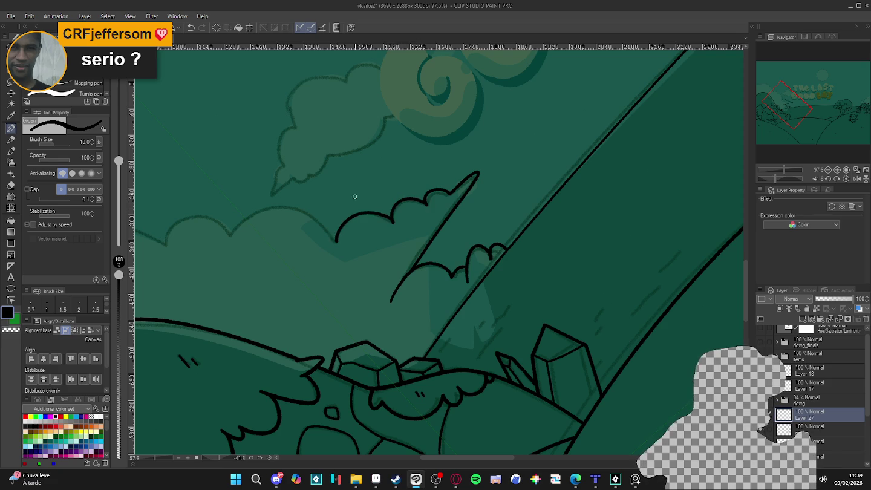
mouse_move(225, 248)
mouse_down()
mouse_move(260, 212)
mouse_move(306, 218)
mouse_move(348, 252)
mouse_up()
key(ctrl+z)
key(r)
mouse_move(423, 182)
mouse_down()
mouse_move(574, 153)
mouse_move(383, 330)
mouse_up()
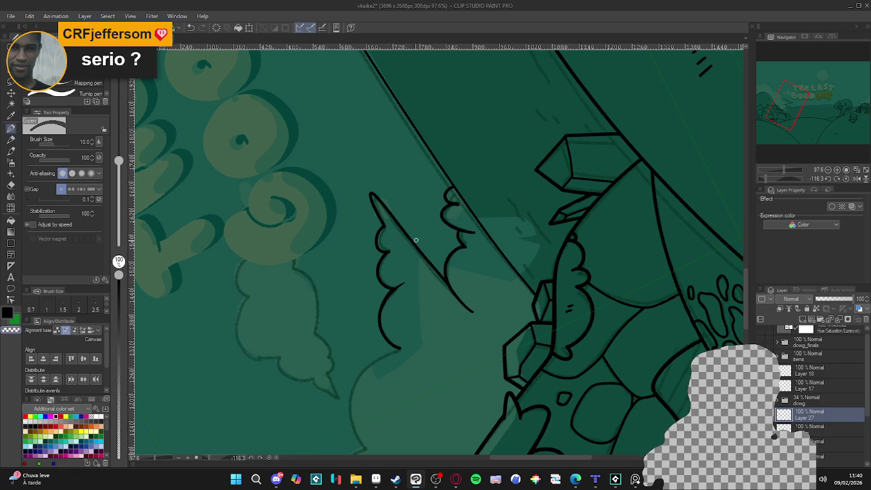
- Ink the curved cloud bumps down toward the hill, redoing the bad strokes
drag(440, 359, 471, 250)
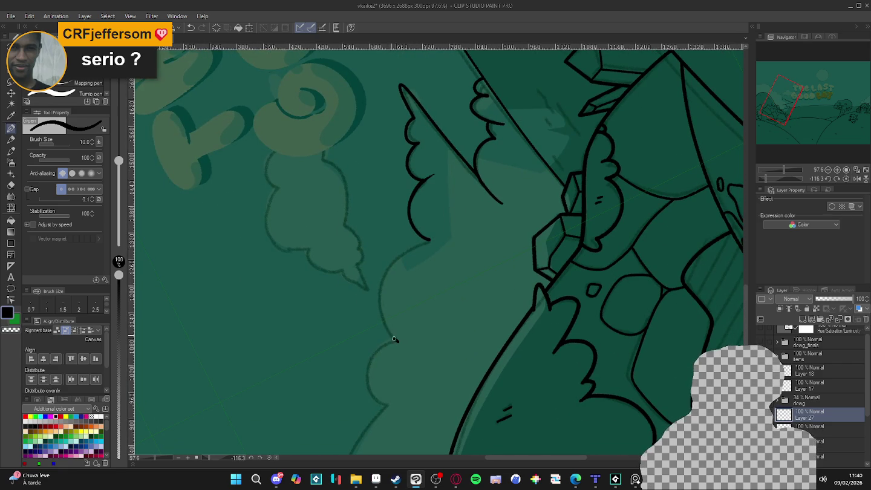
drag(382, 306, 445, 237)
key(ctrl+z)
mouse_move(392, 335)
mouse_down()
mouse_move(381, 296)
mouse_move(411, 251)
mouse_move(433, 238)
mouse_move(381, 284)
mouse_up()
key(ctrl+z)
mouse_move(429, 241)
mouse_down()
mouse_move(393, 268)
mouse_move(380, 308)
mouse_move(389, 332)
mouse_up()
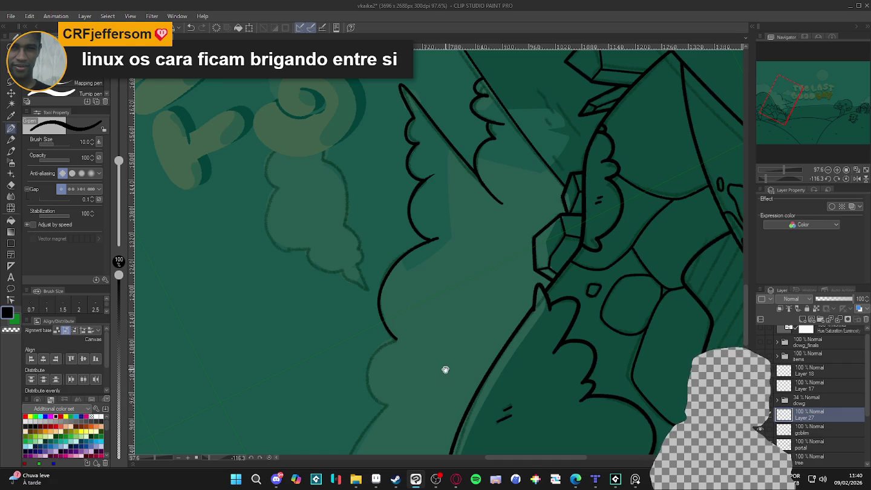
- Extend the lower cloud outline down to the hill edge
drag(445, 369, 549, 301)
mouse_move(412, 351)
mouse_down()
mouse_move(384, 329)
mouse_move(401, 288)
mouse_move(419, 285)
mouse_move(386, 320)
mouse_move(395, 346)
mouse_move(413, 351)
mouse_up()
key(ctrl+z)
key(ctrl+z)
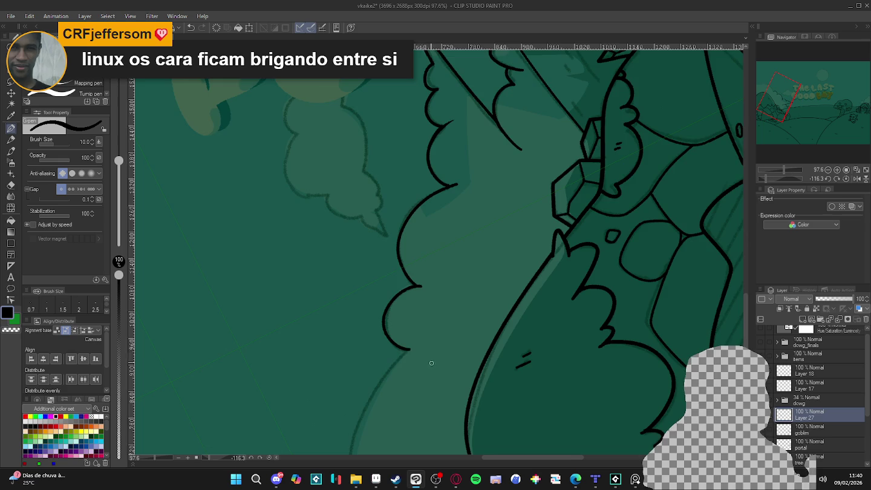
scroll(454, 231, down, 5)
mouse_move(431, 220)
mouse_down()
mouse_move(374, 301)
mouse_move(384, 393)
mouse_move(421, 438)
mouse_move(413, 255)
mouse_up()
drag(397, 307, 414, 329)
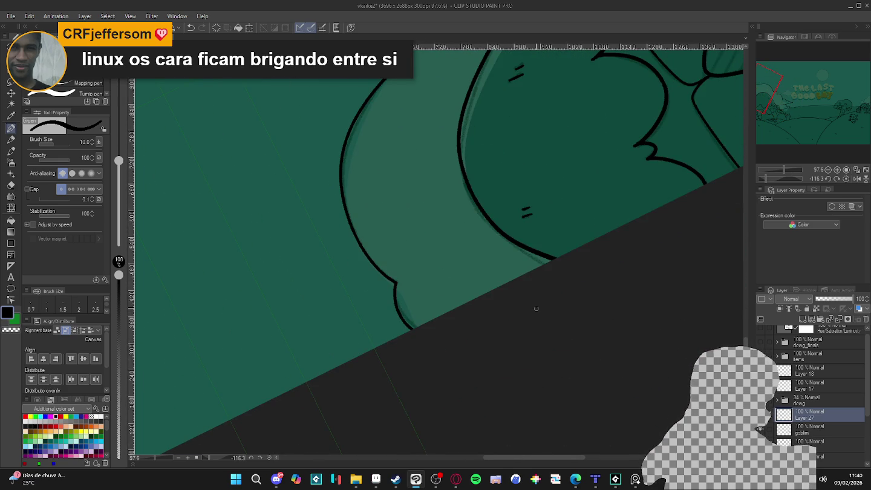
- Reset the canvas rotation to upright, adjust the zoom and switch to the transparent colour
scroll(536, 308, down, 3)
drag(537, 309, 539, 331)
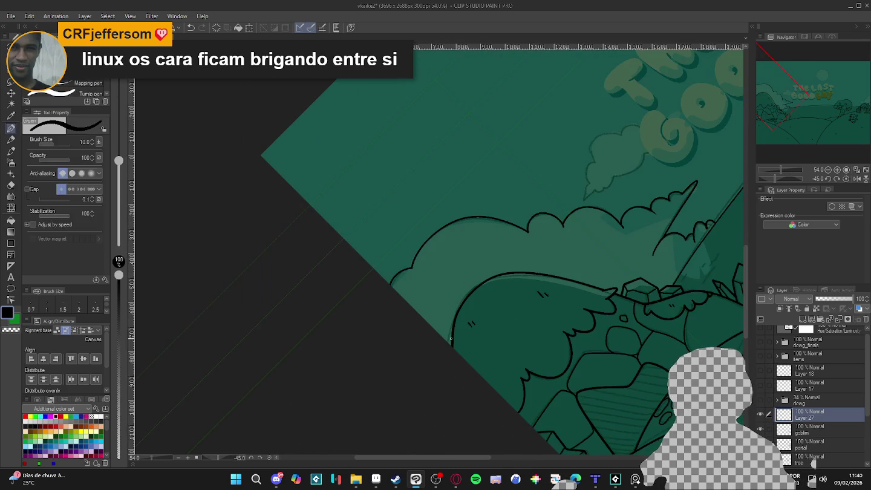
double_click(540, 331)
scroll(403, 291, down, 2)
scroll(403, 291, down, 1)
scroll(403, 291, down, 1)
scroll(403, 291, up, 1)
scroll(393, 289, up, 2)
scroll(381, 286, up, 2)
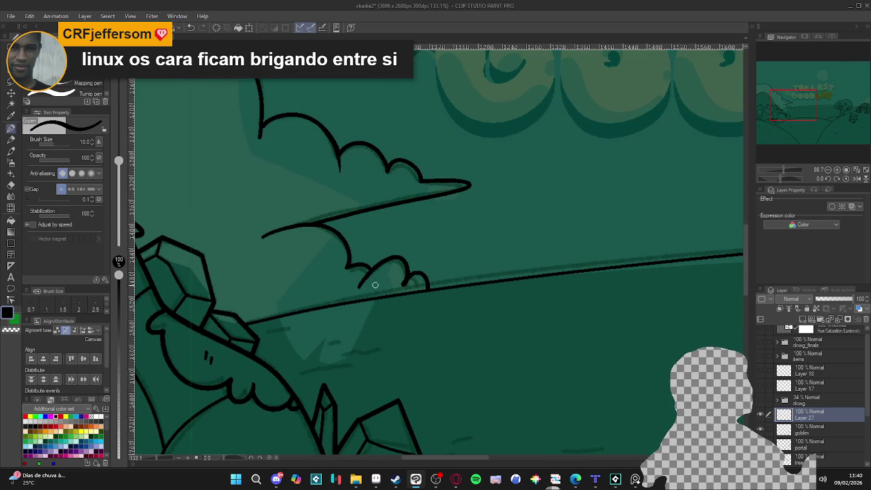
key(c)
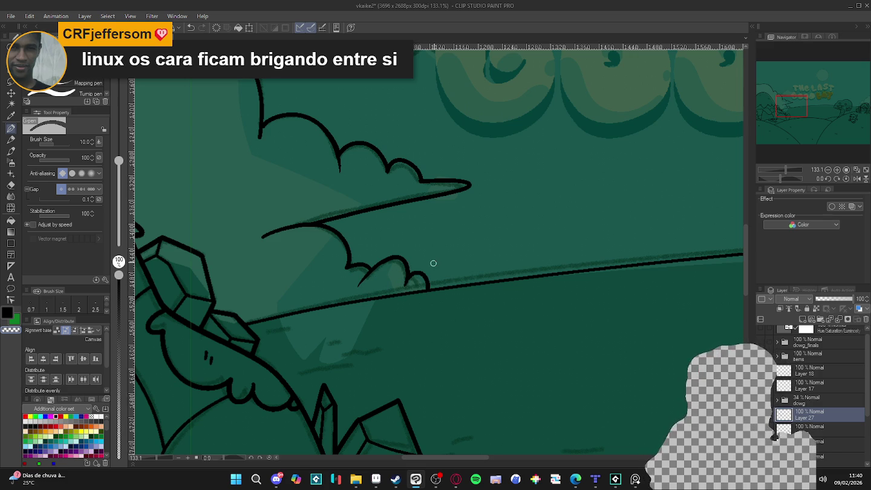
scroll(433, 264, down, 3)
scroll(432, 263, down, 3)
scroll(432, 263, down, 2)
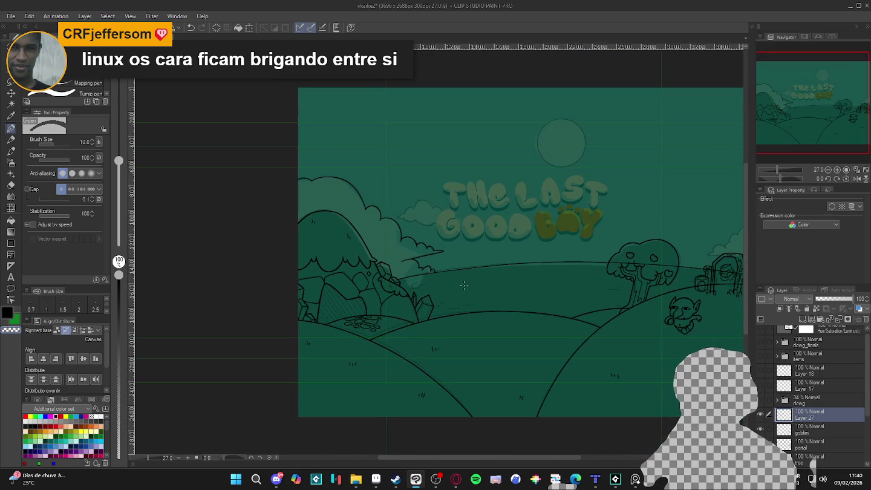
- Pan to the portal area and try a cloud stroke beside the portal, undoing it
scroll(465, 299, right, 2)
scroll(483, 305, down, 1)
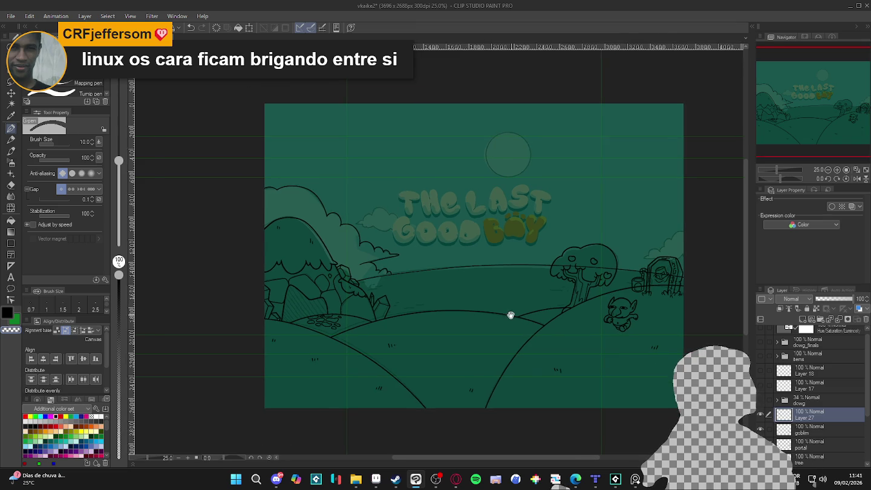
scroll(509, 315, right, 1)
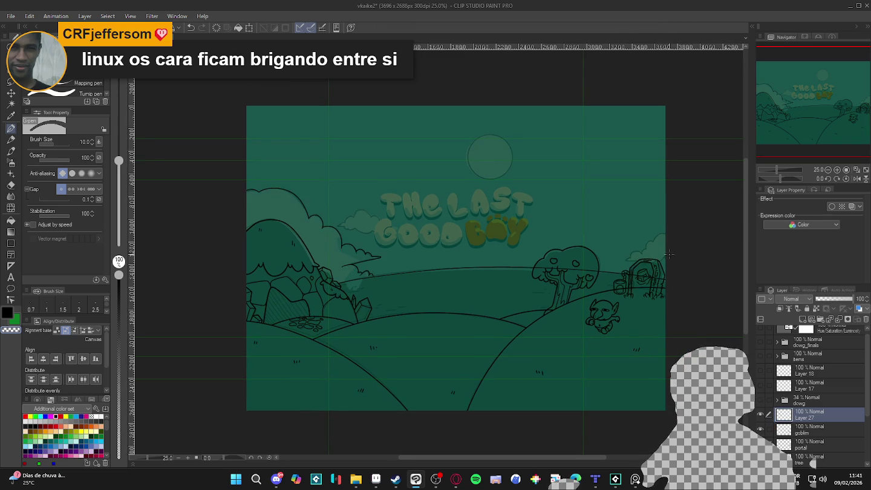
scroll(672, 236, up, 3)
scroll(665, 233, up, 1)
scroll(641, 221, up, 1)
scroll(618, 212, up, 1)
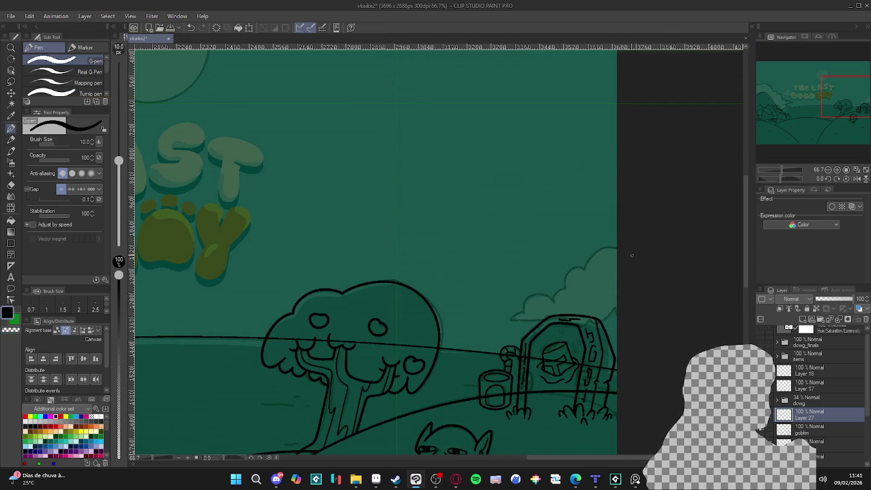
drag(613, 245, 556, 303)
key(ctrl+z)
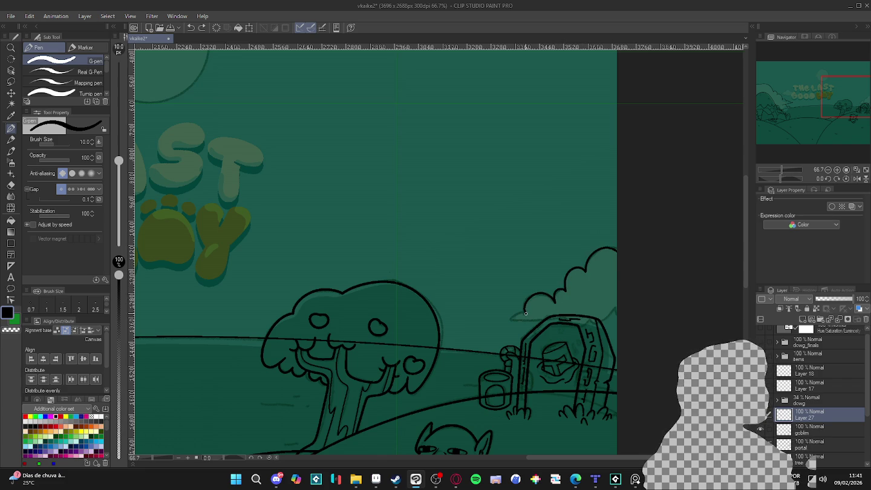
- Ink the cloud outline above the portal on a tilted canvas, then return the view upright and centred
key(r)
mouse_move(638, 291)
mouse_down()
mouse_move(699, 272)
mouse_move(533, 252)
mouse_up()
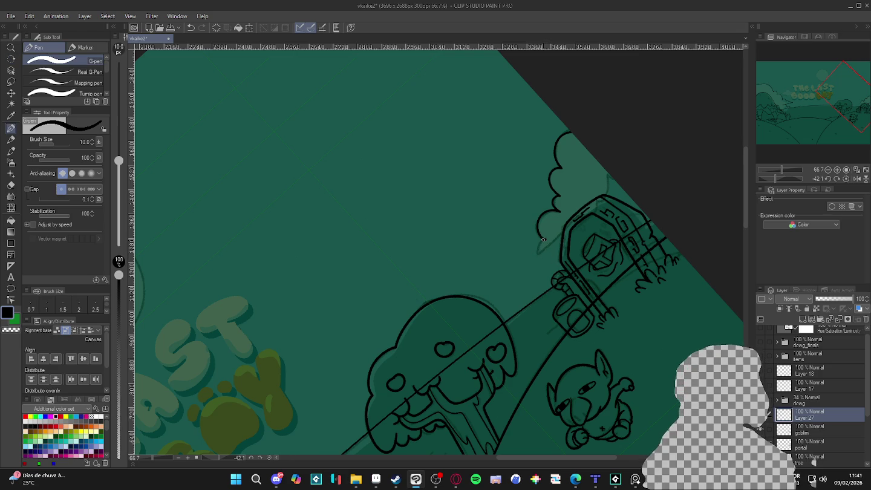
drag(564, 231, 575, 220)
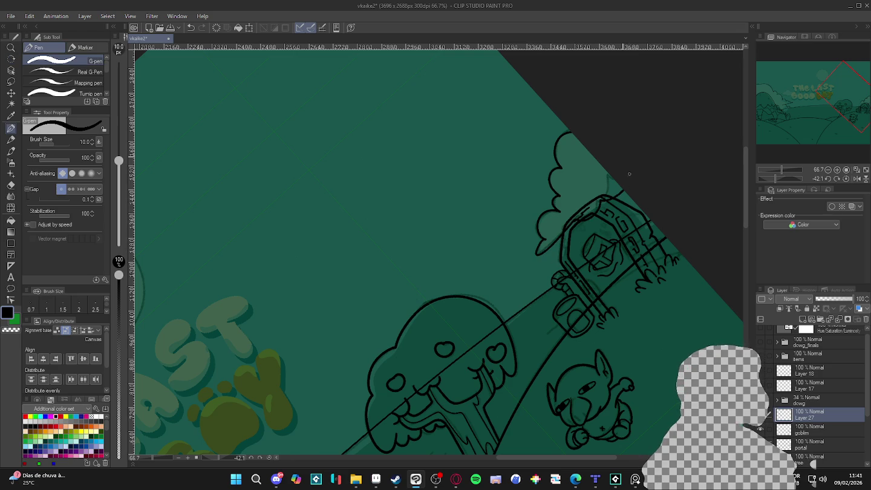
scroll(436, 254, down, 3)
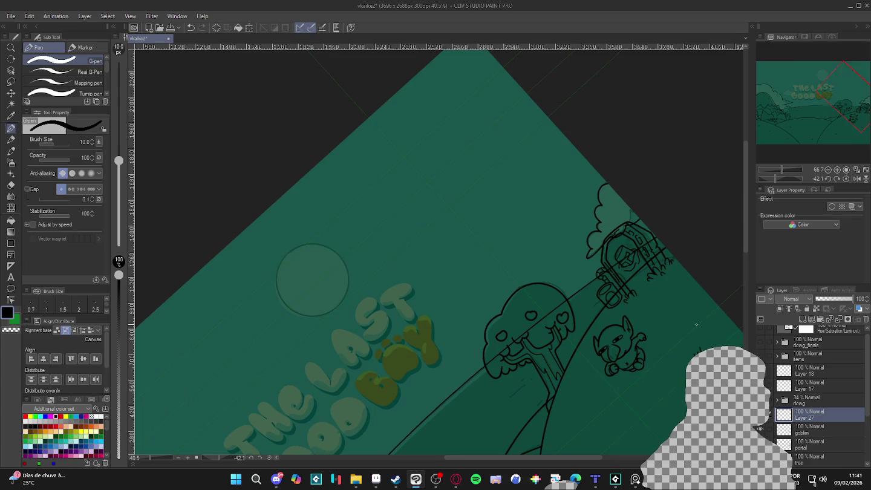
key(r)
drag(665, 272, 575, 404)
scroll(468, 356, down, 2)
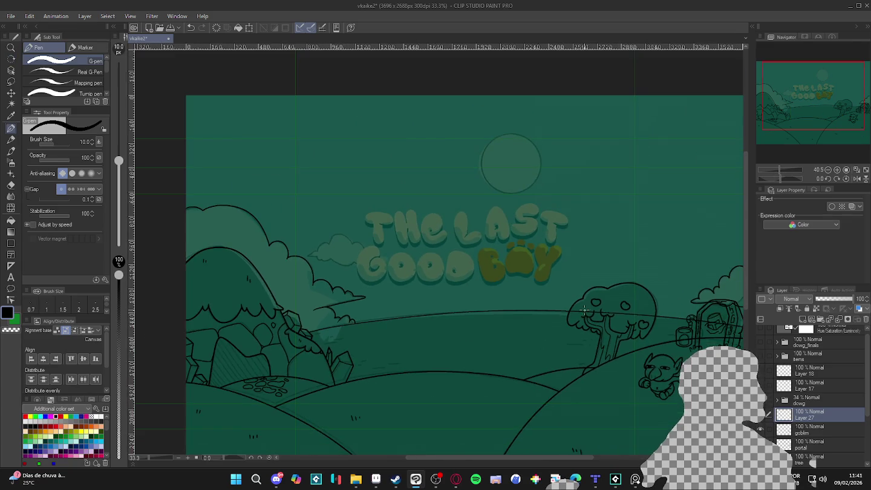
drag(558, 311, 556, 311)
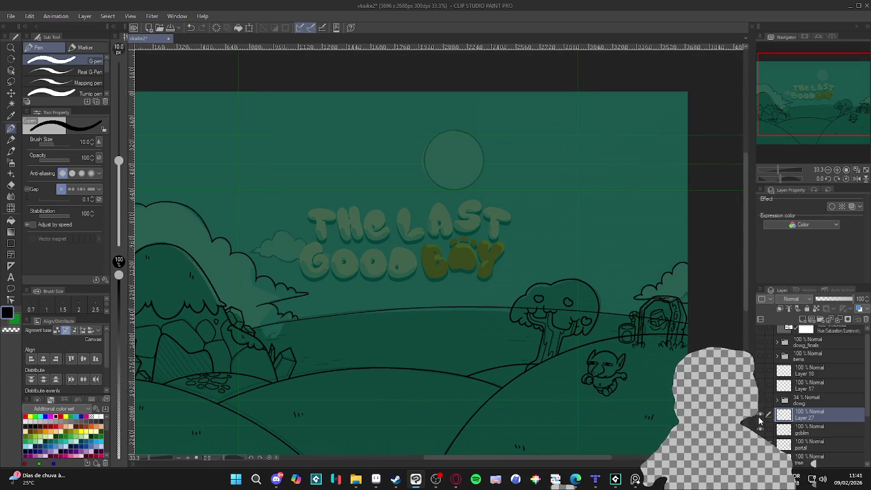
- Toggle Layer 27 and the portal layers' visibility to identify the cloud layer
click(760, 415)
click(759, 415)
click(759, 415)
click(759, 415)
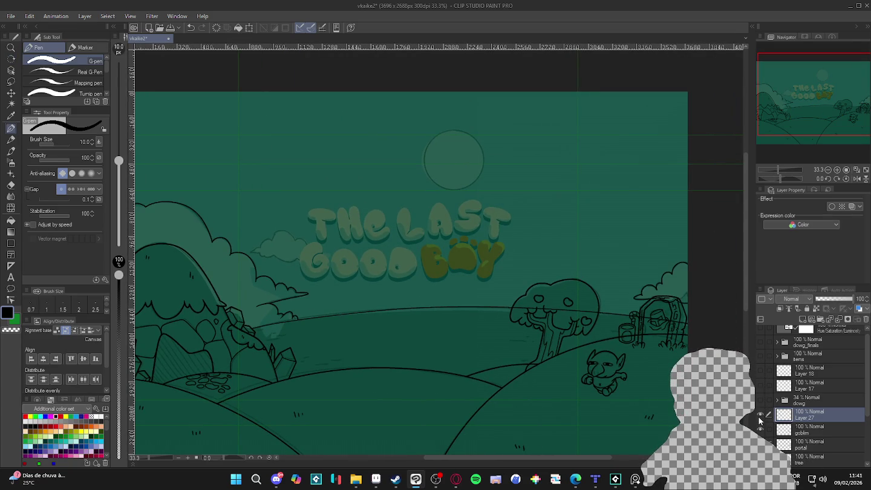
key(ctrl+minus)
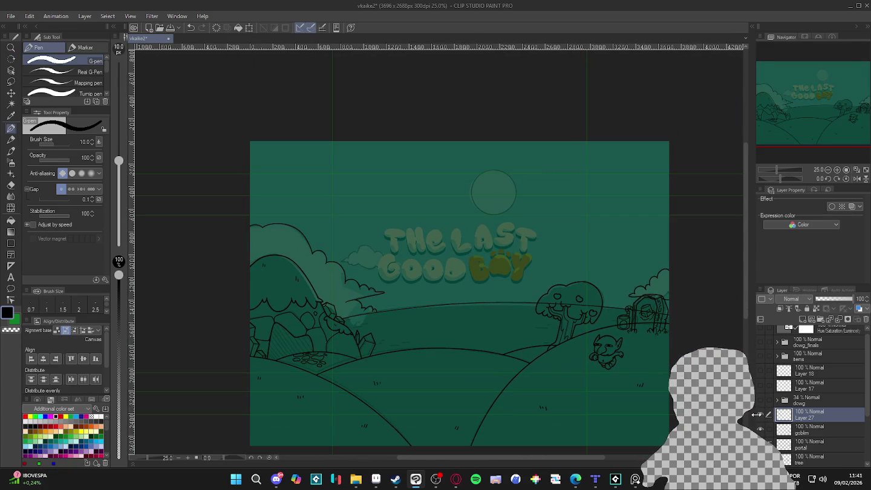
click(759, 415)
click(760, 415)
click(760, 430)
click(760, 432)
click(760, 445)
click(760, 445)
click(760, 444)
click(760, 445)
drag(375, 381, 376, 385)
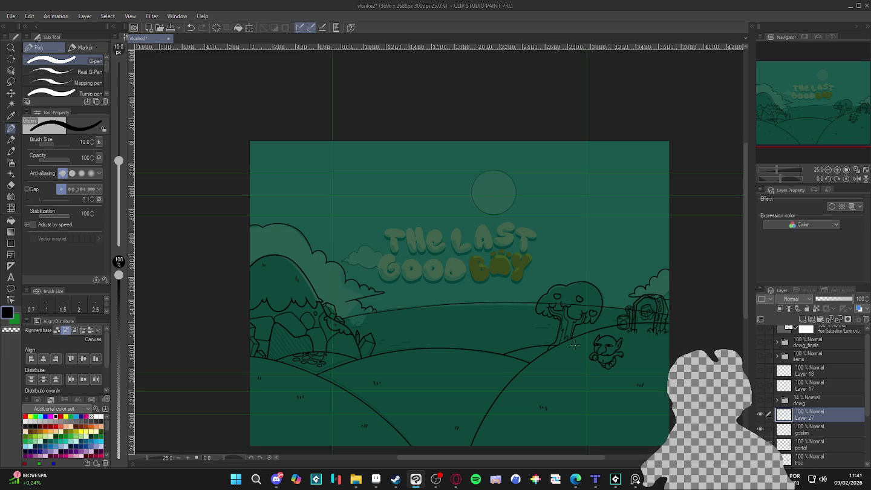
click(761, 414)
click(762, 413)
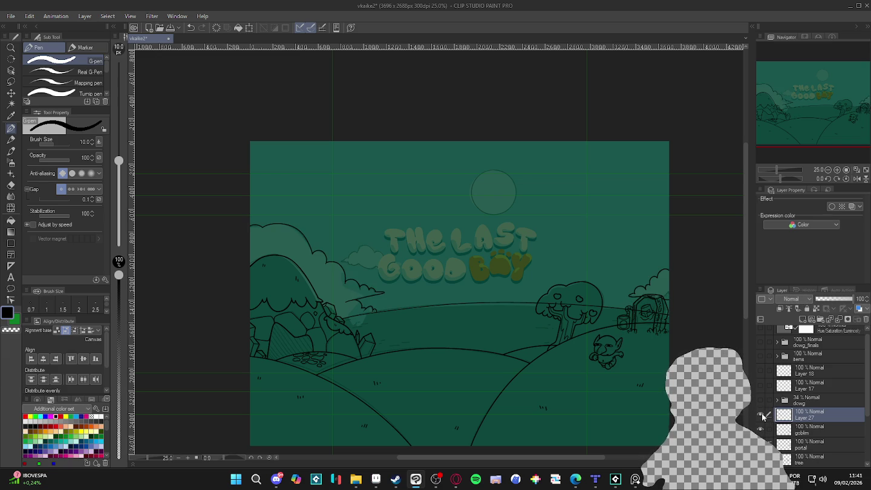
click(761, 413)
click(762, 413)
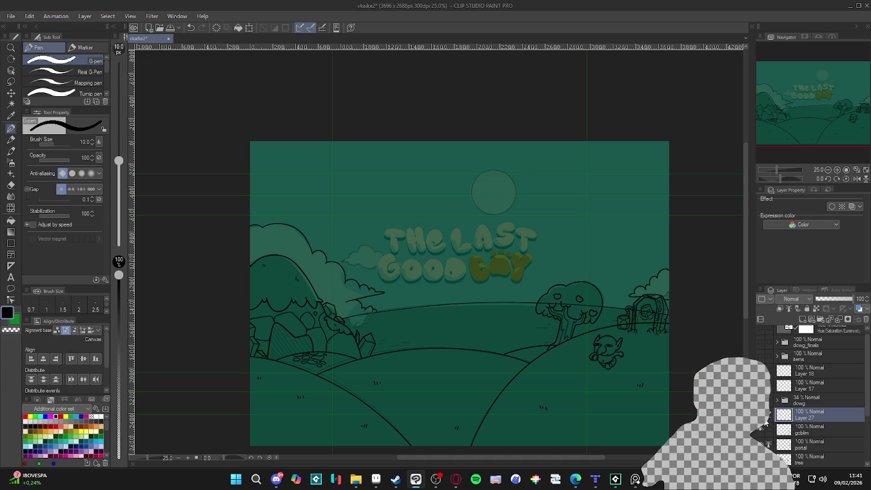
- Rename Layer 27, the cloud outline layer, to 'clouds'
double_click(803, 417)
text(clouds)
key(Return)
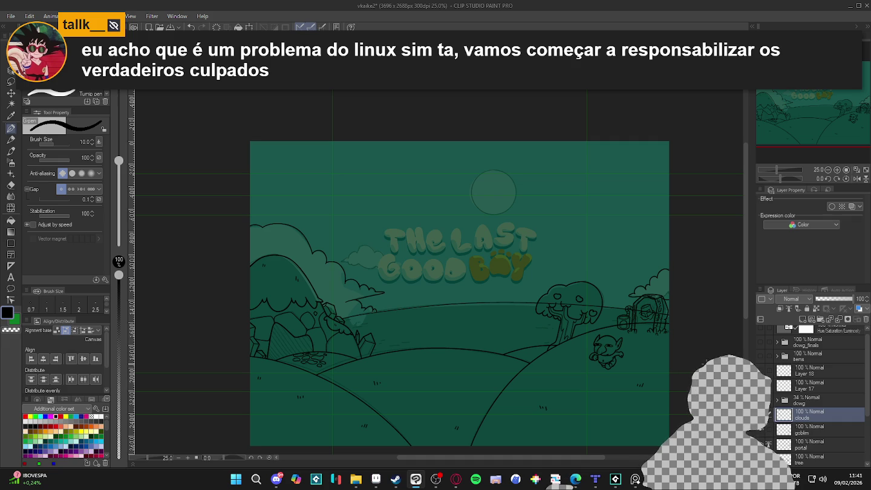
scroll(542, 216, up, 1)
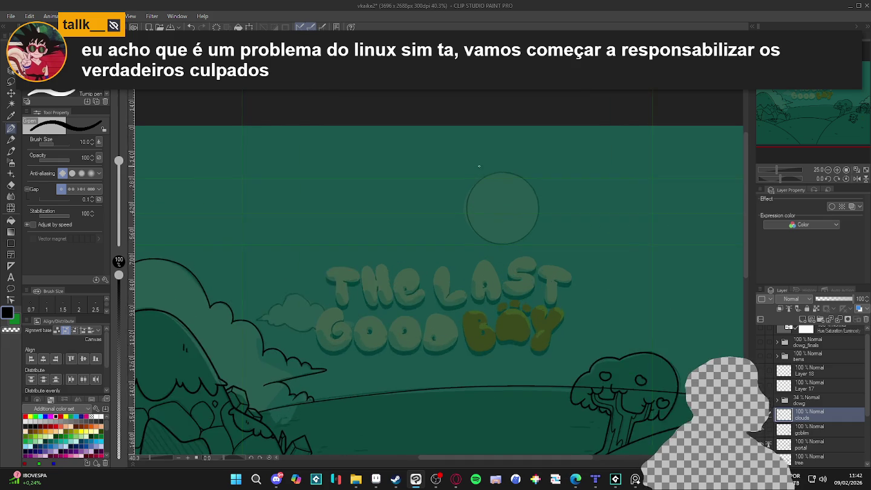
scroll(508, 187, up, 1)
scroll(479, 166, up, 1)
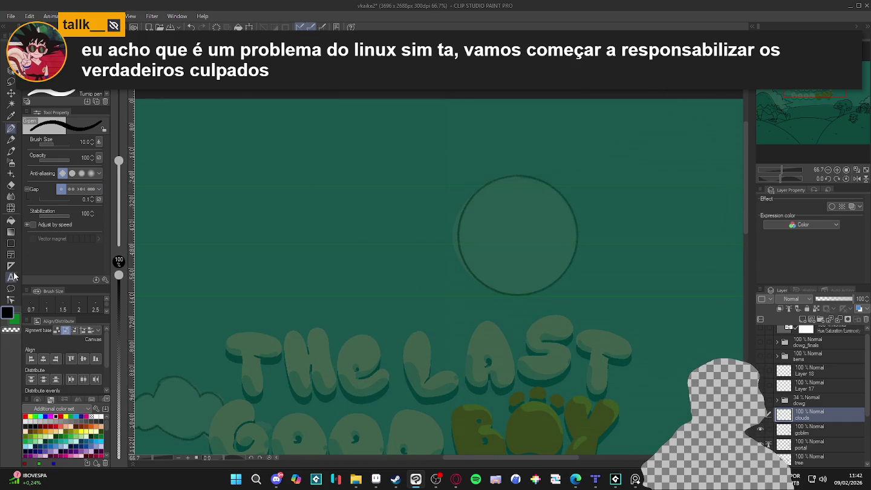
click(12, 266)
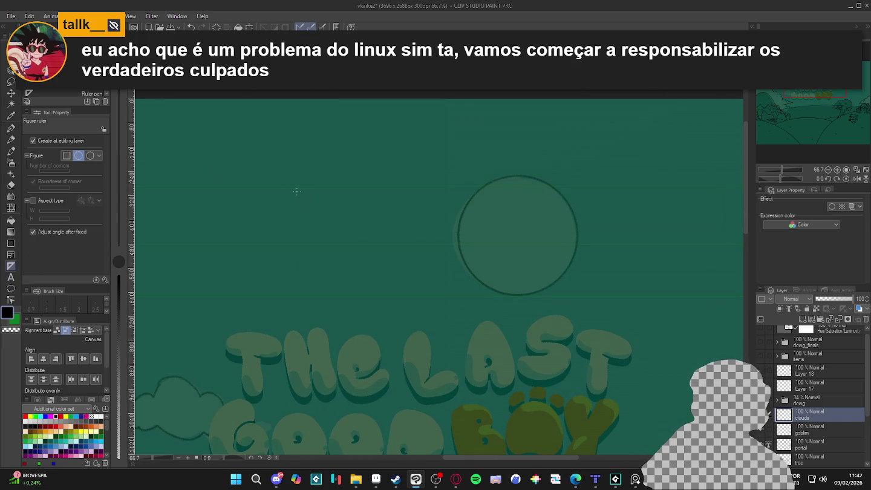
- Ink the moon's circular outline at pen size 7 along a circle ruler on a new layer above clouds
drag(456, 173, 578, 296)
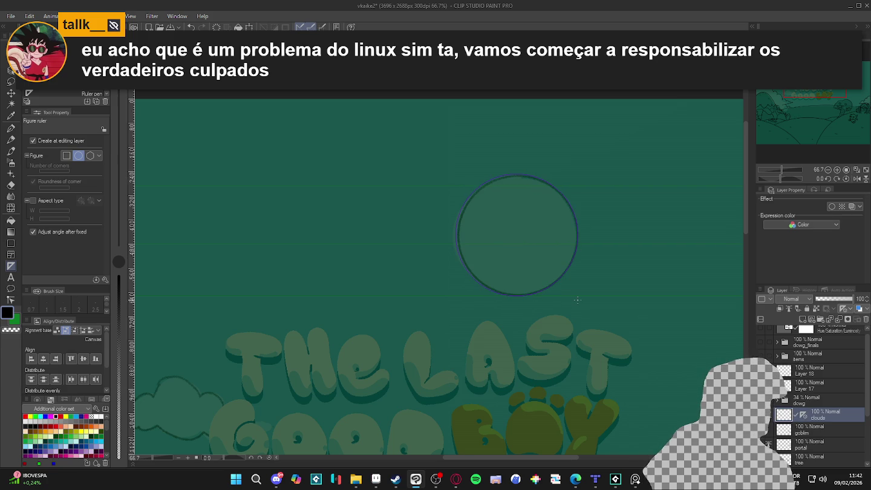
key(p)
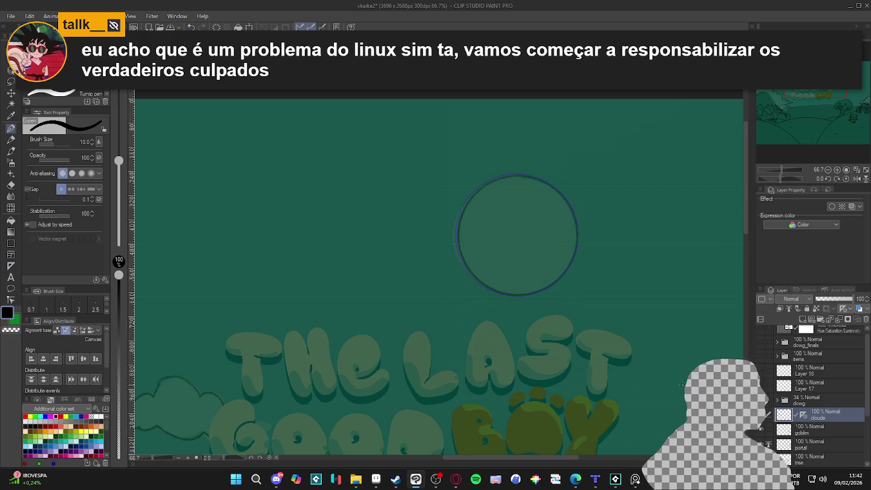
key(ctrl+shift+n)
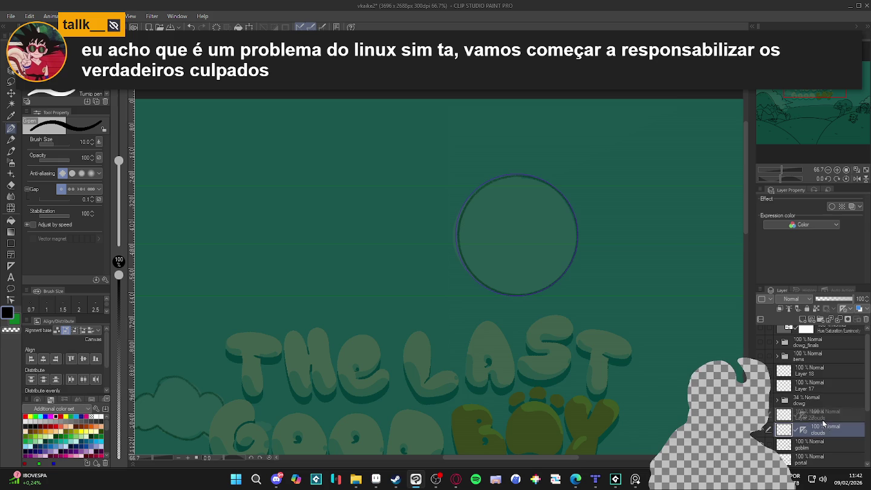
click(805, 416)
mouse_move(526, 295)
mouse_down()
mouse_move(462, 272)
mouse_move(574, 245)
mouse_move(527, 296)
mouse_up()
key(ctrl+z)
key(bracketleft)
key(bracketleft)
mouse_move(479, 193)
mouse_down()
mouse_move(530, 295)
mouse_move(477, 177)
mouse_up()
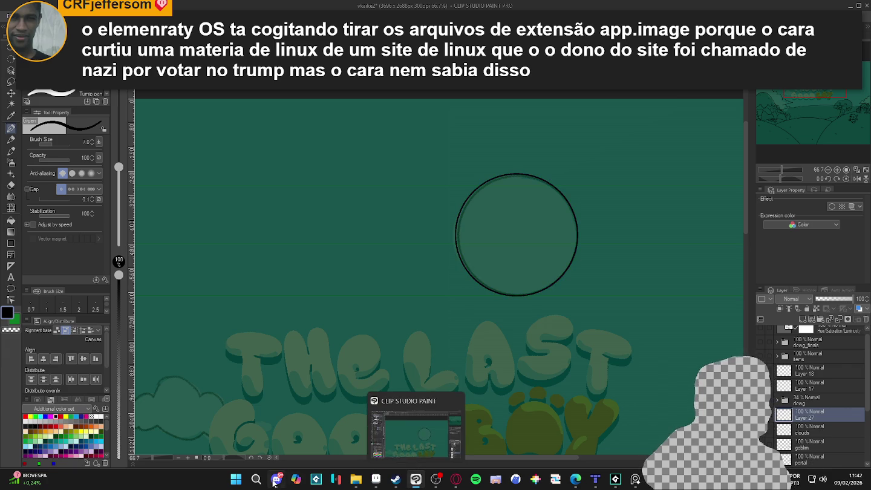
- Rename the circle outline layer above clouds from Layer 27 to 'sun', then reselect the clouds layer
scroll(456, 289, down, 2)
scroll(457, 290, down, 1)
scroll(457, 290, down, 1)
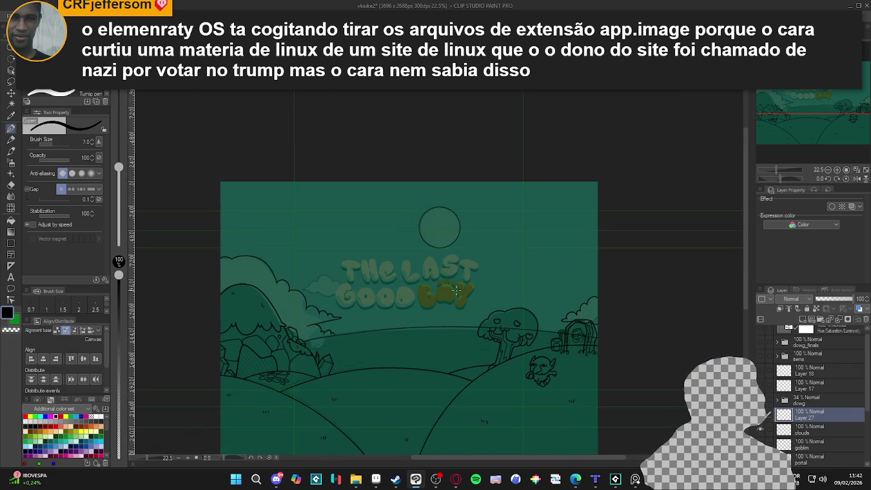
double_click(793, 414)
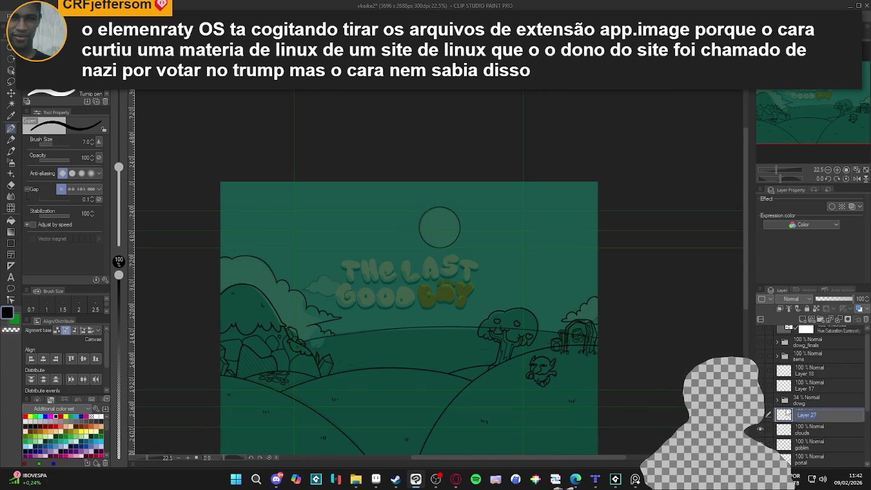
key(Return)
double_click(793, 415)
text(sun)
key(Return)
scroll(519, 344, down, 1)
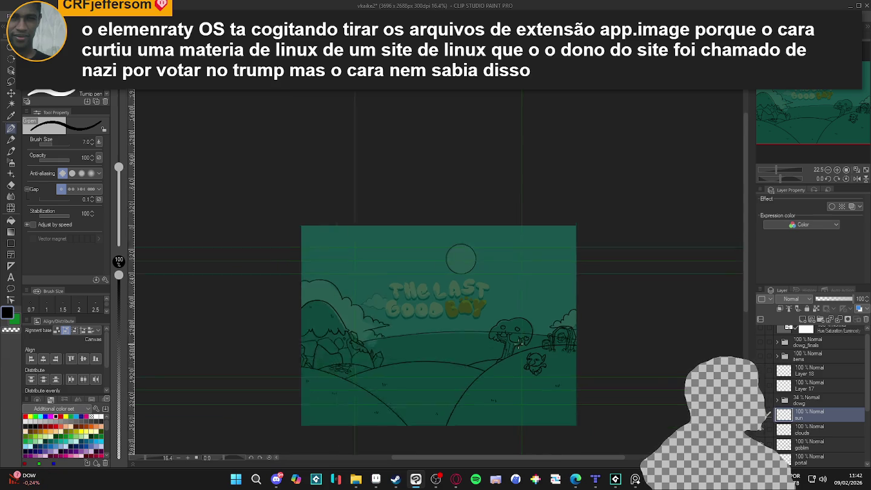
scroll(417, 387, up, 1)
scroll(441, 366, up, 1)
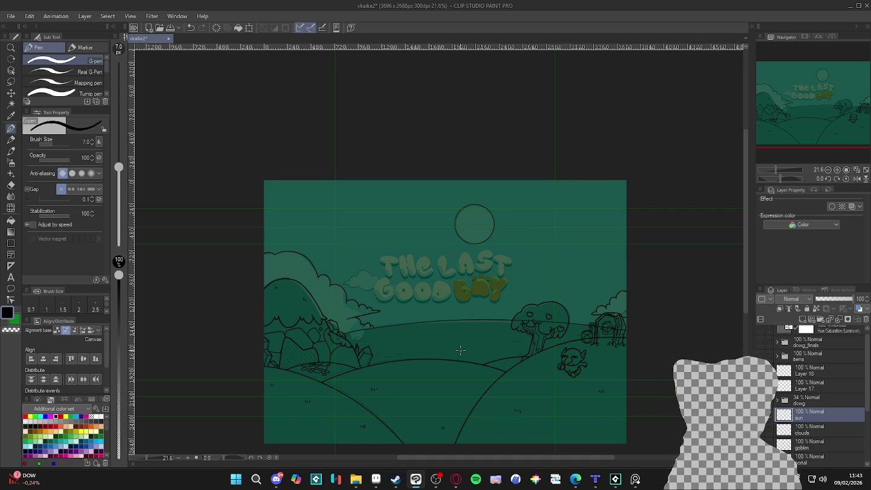
click(782, 433)
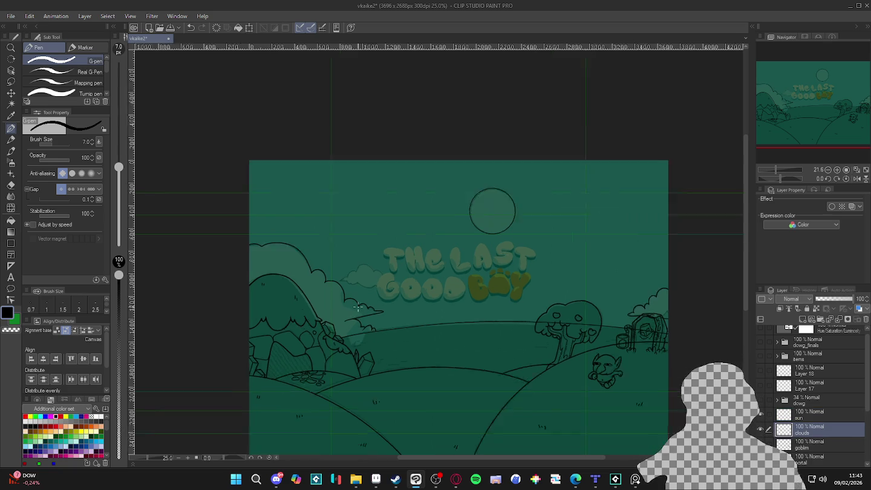
- Ink the small cloud's bottom outline with the G-pen, redrawing it after one undo
scroll(357, 293, up, 2)
scroll(359, 297, up, 2)
drag(359, 297, 365, 318)
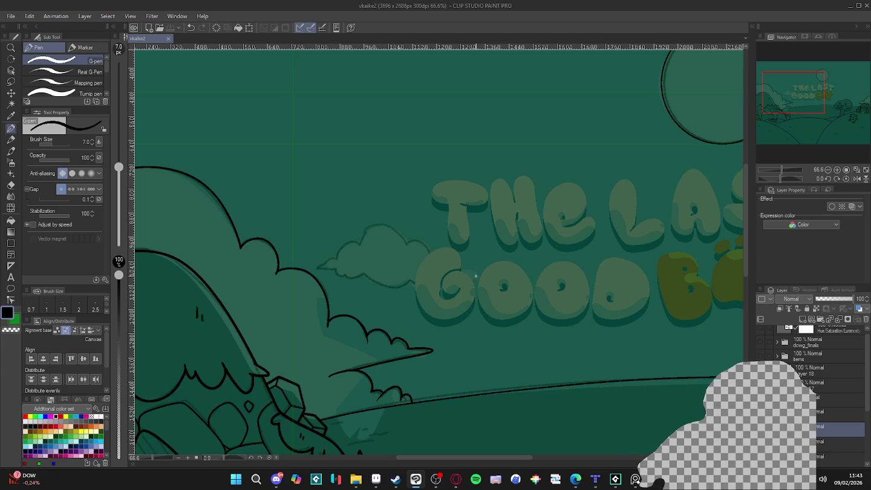
drag(437, 263, 432, 260)
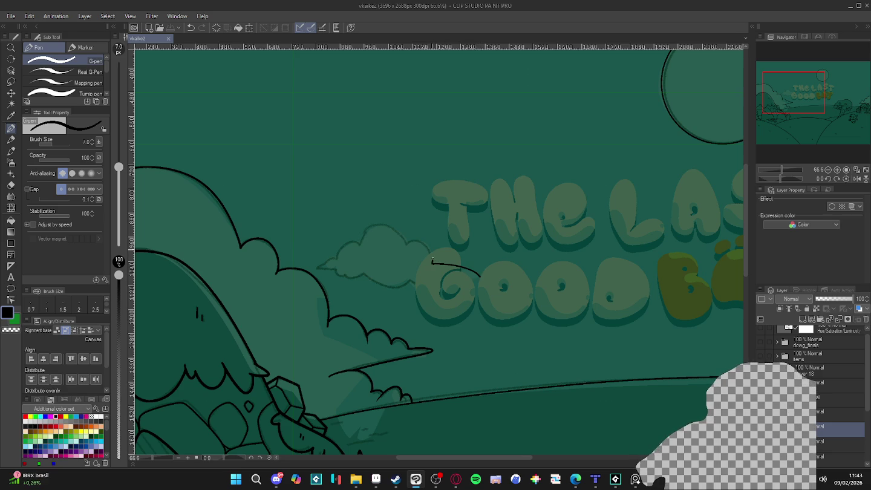
mouse_move(372, 224)
mouse_down()
mouse_move(362, 245)
mouse_move(337, 259)
mouse_up()
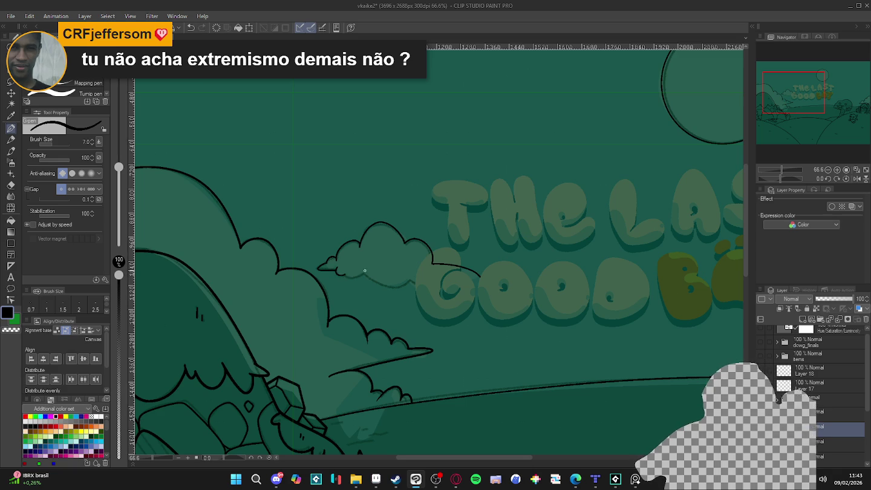
drag(350, 279, 364, 277)
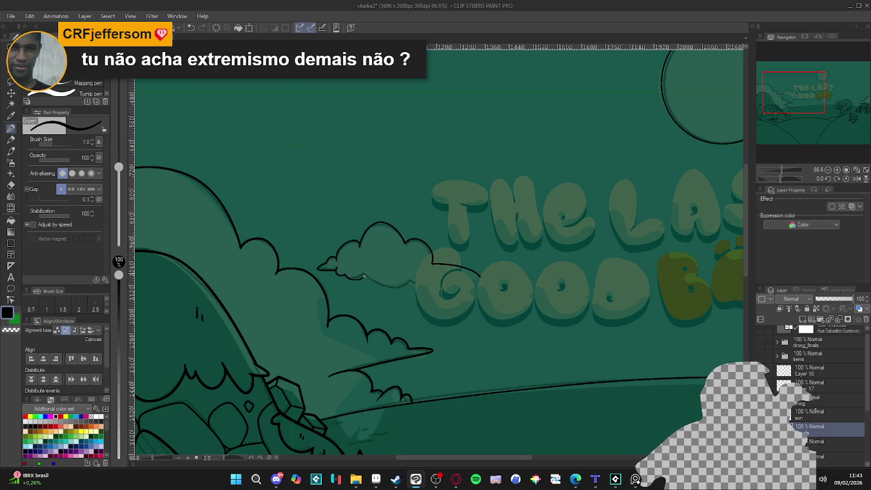
key(ctrl+z)
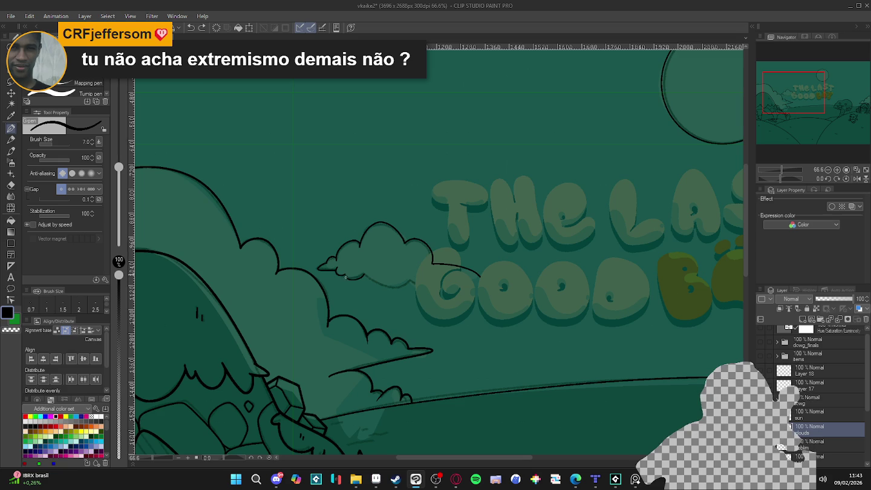
drag(346, 275, 417, 282)
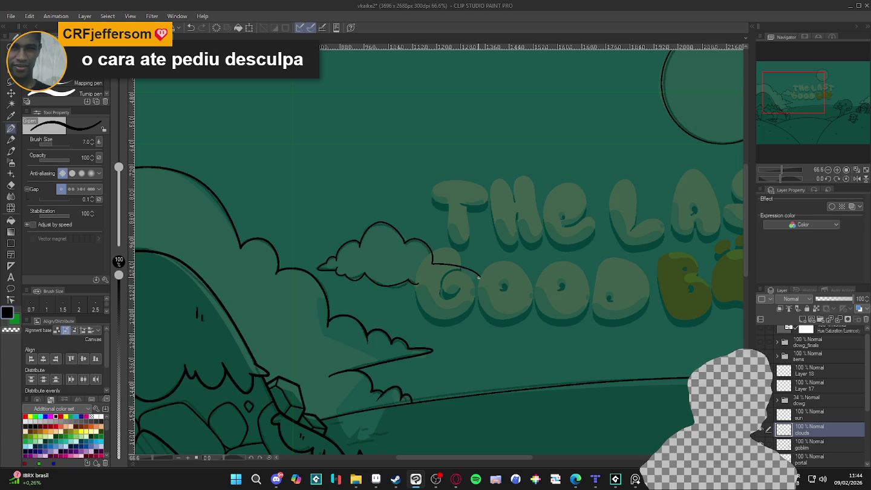
- Erase the cloud stroke's overshooting end with the Kneaded eraser
key(e)
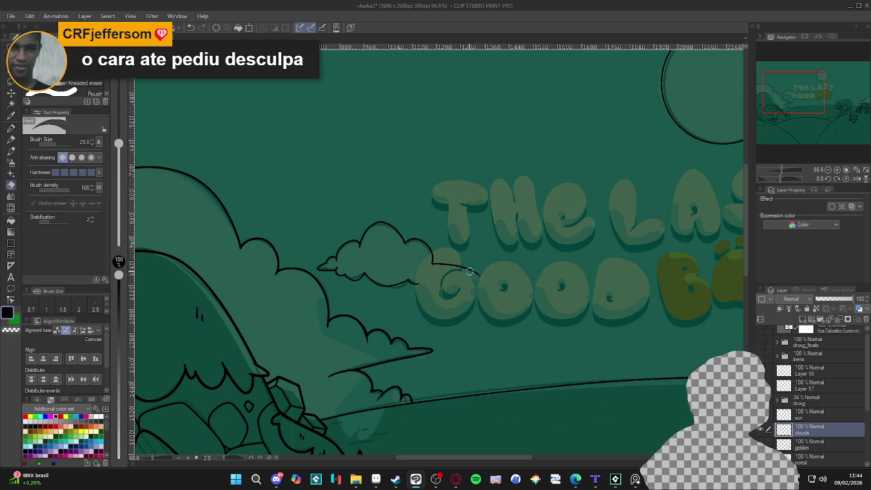
mouse_move(471, 273)
mouse_down()
mouse_move(435, 265)
mouse_move(416, 281)
mouse_up()
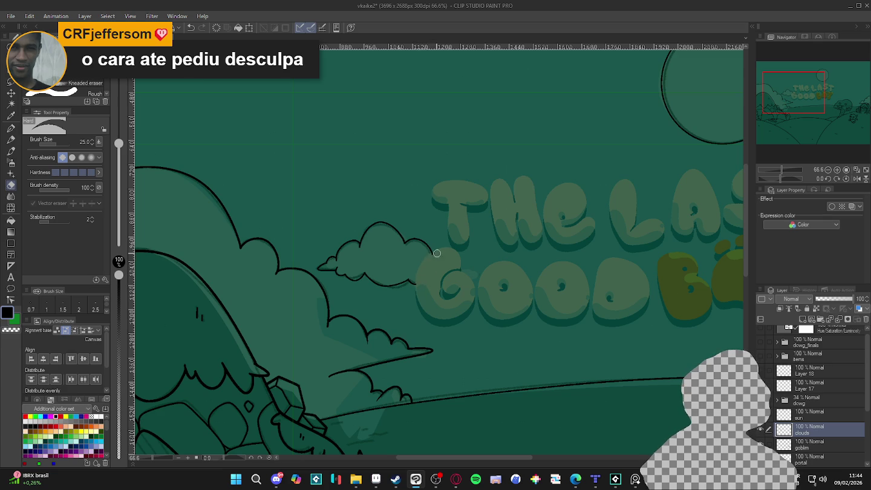
key(p)
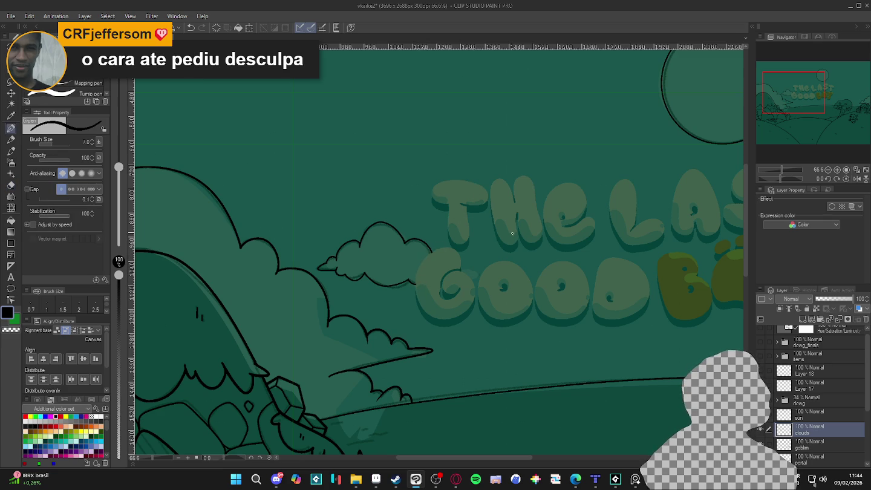
scroll(512, 232, down, 2)
scroll(544, 254, down, 2)
scroll(623, 276, down, 1)
drag(623, 276, 563, 277)
scroll(563, 276, up, 1)
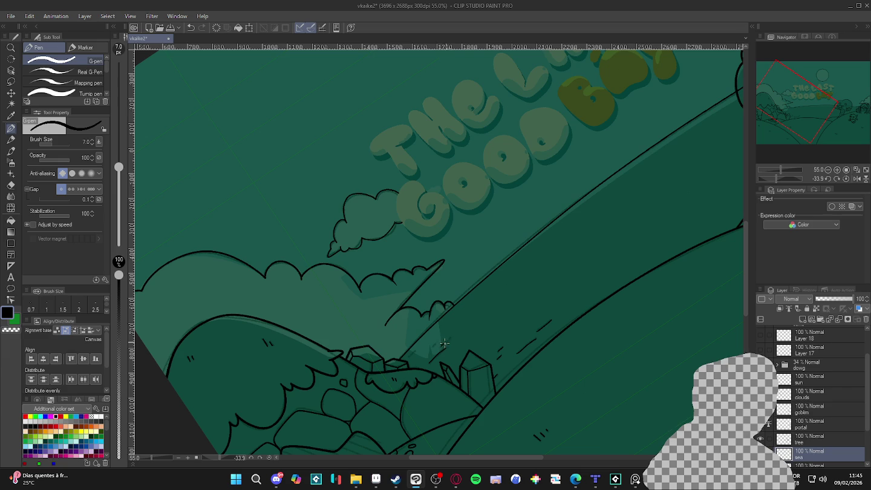
- Draw short dashes on the hill slope beside the rocks, then reset rotation to fit the image
drag(440, 342, 419, 349)
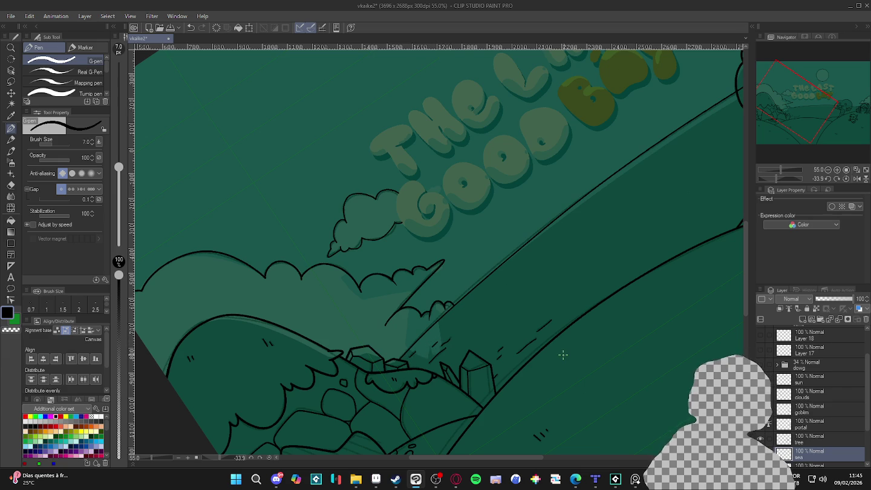
scroll(396, 139, down, 2)
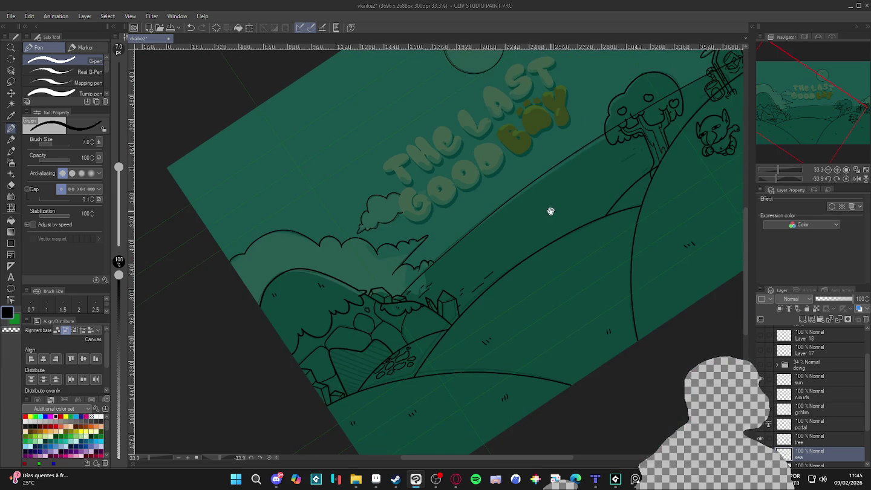
scroll(413, 258, up, 1)
scroll(414, 259, up, 1)
scroll(476, 221, up, 1)
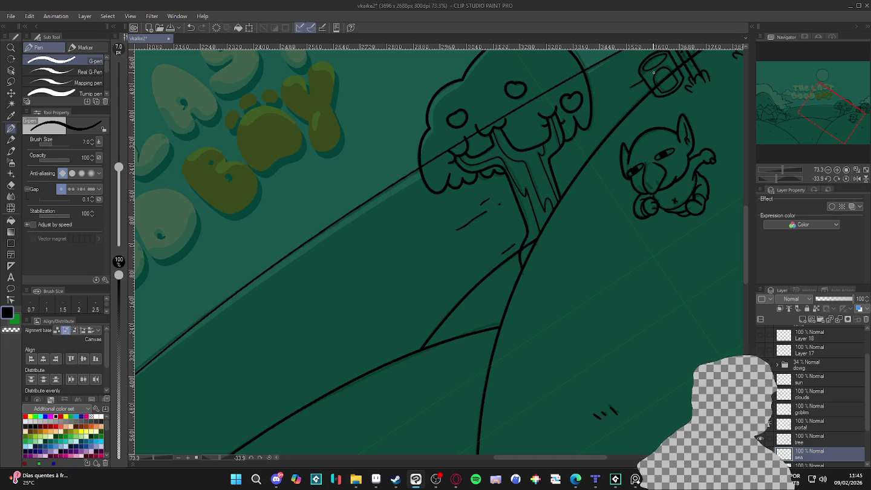
key(ctrl+0)
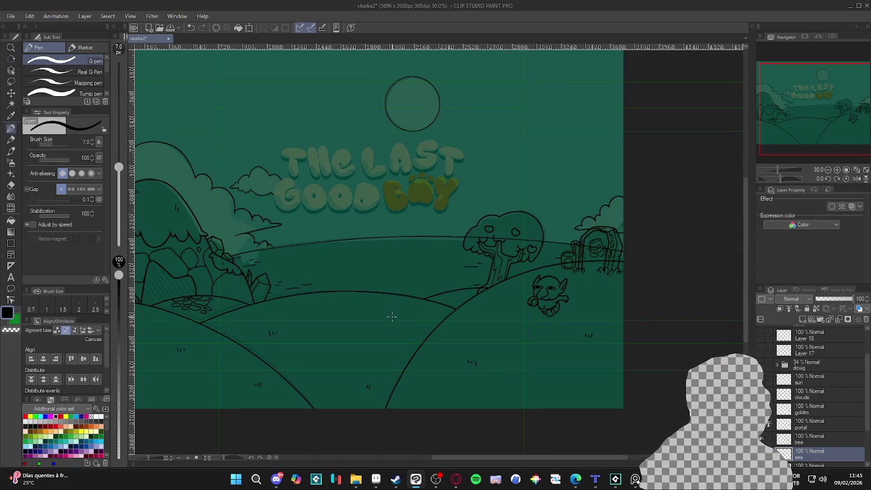
scroll(415, 330, up, 1)
scroll(348, 301, up, 1)
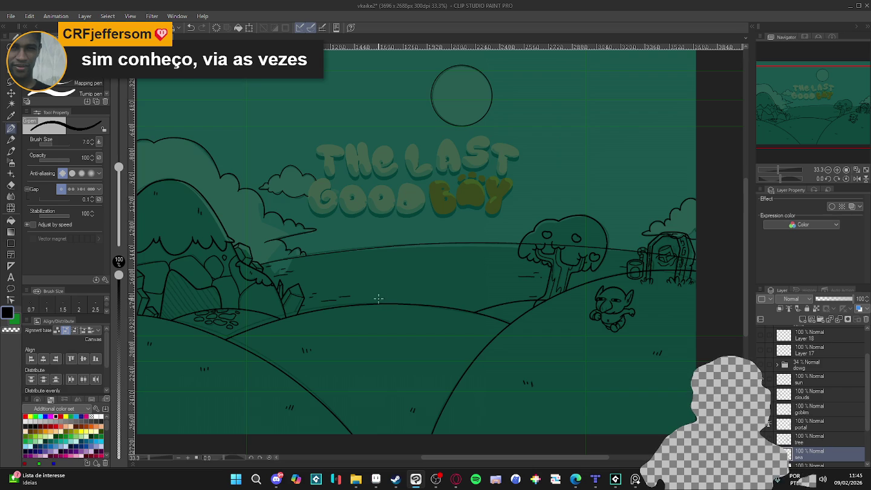
scroll(381, 293, down, 1)
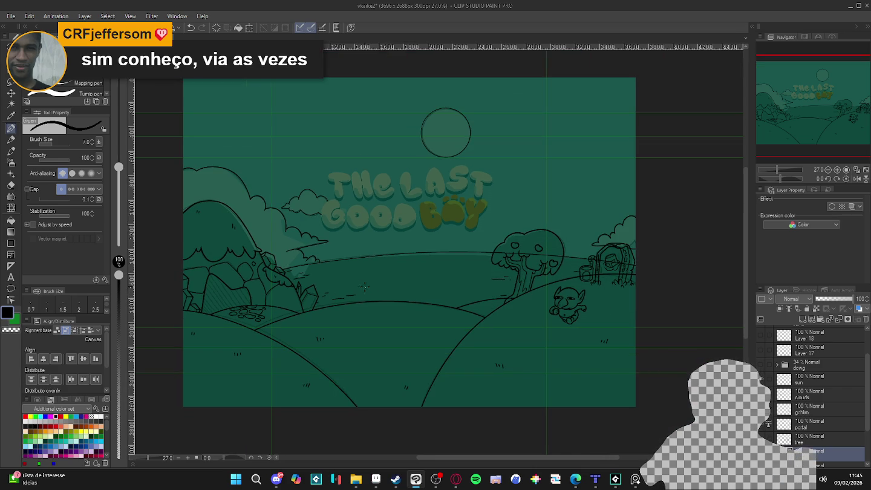
- Show the dowg_finals orange dog and the items folder with apple, pickaxe and bottle
click(761, 365)
click(761, 366)
scroll(762, 363, up, 2)
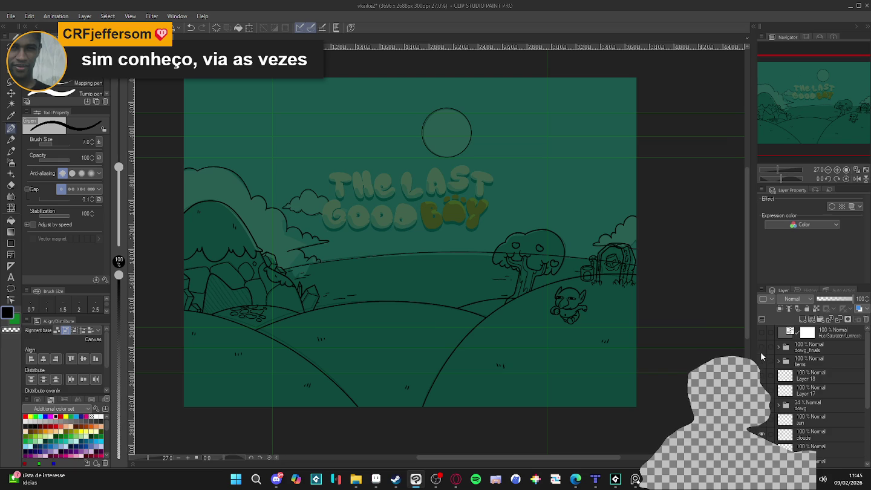
click(762, 346)
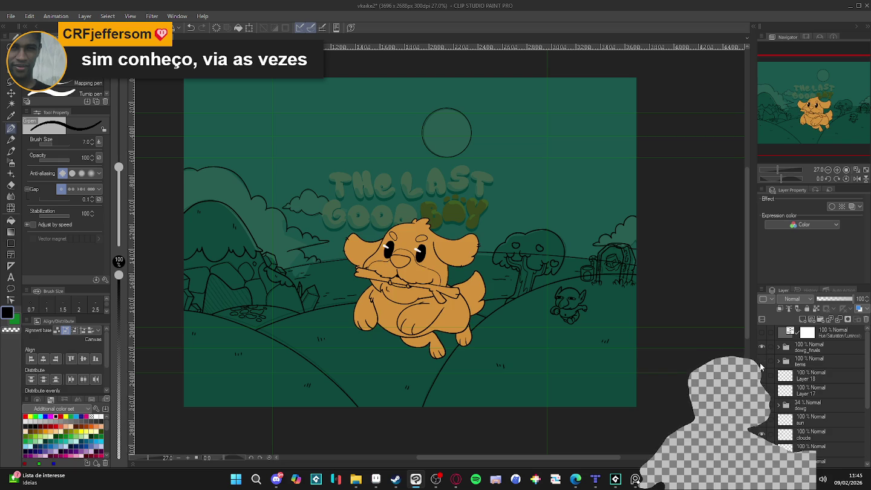
click(761, 361)
click(760, 362)
click(761, 361)
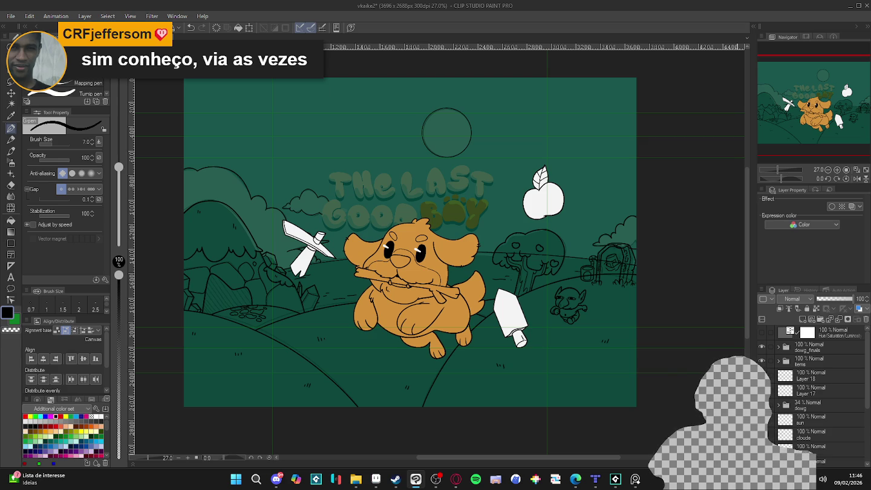
click(812, 460)
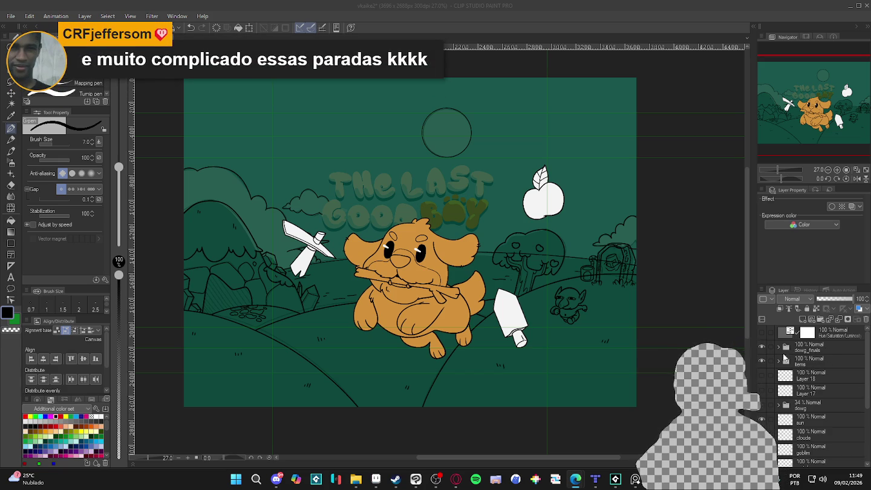
- Hide the title and teal overlay layer, keeping the dark green background visible
scroll(810, 378, down, 2)
scroll(804, 387, down, 2)
scroll(792, 396, down, 2)
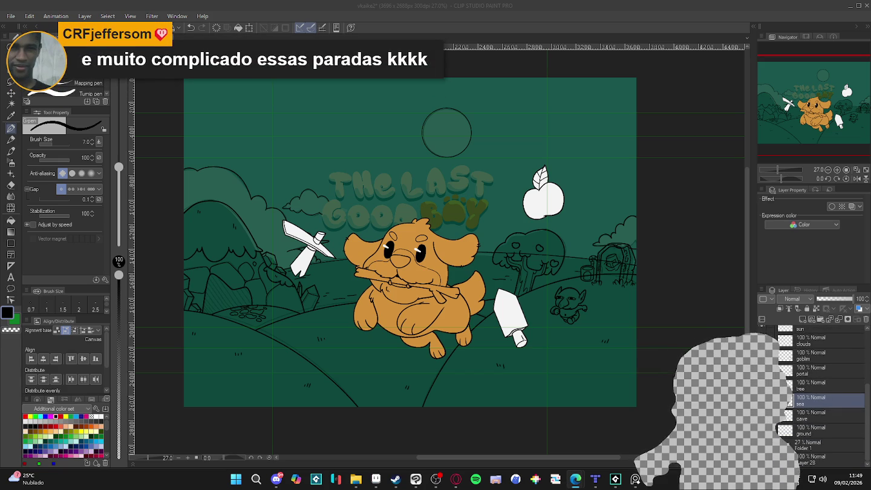
click(768, 341)
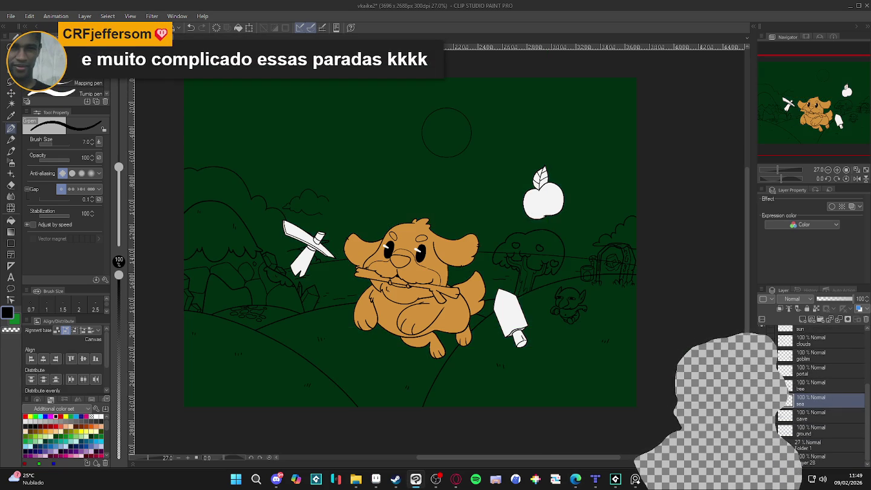
click(768, 400)
click(769, 400)
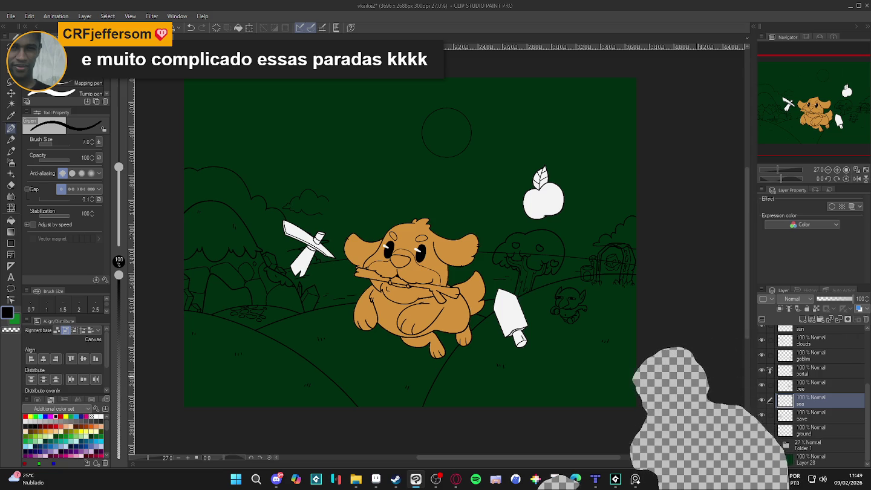
click(29, 479)
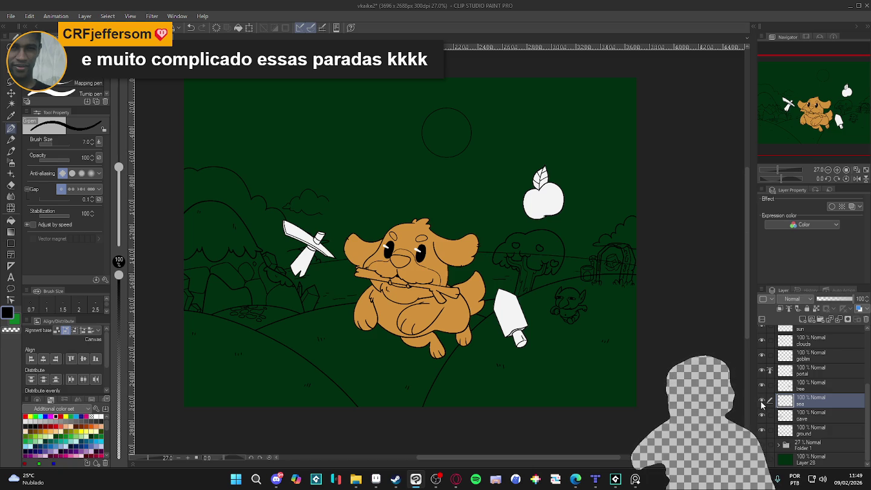
- Toggle the sea layer's visibility several times, leaving it visible
click(762, 401)
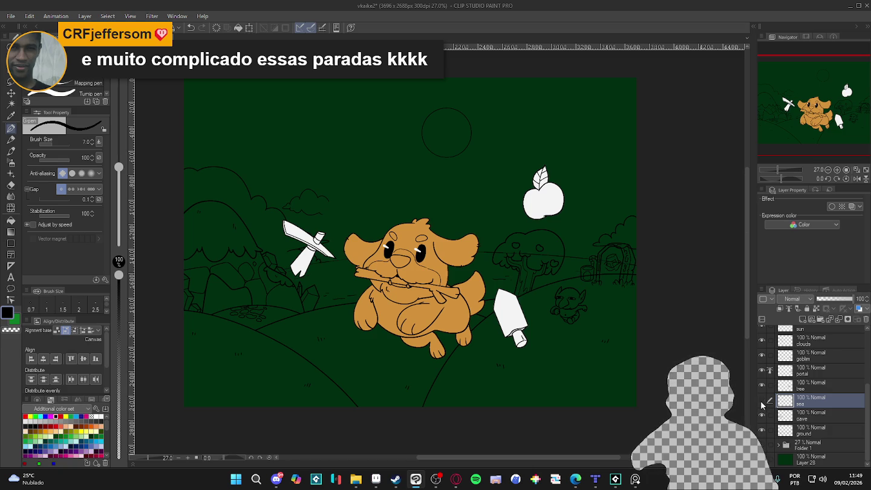
click(761, 400)
click(761, 400)
click(761, 401)
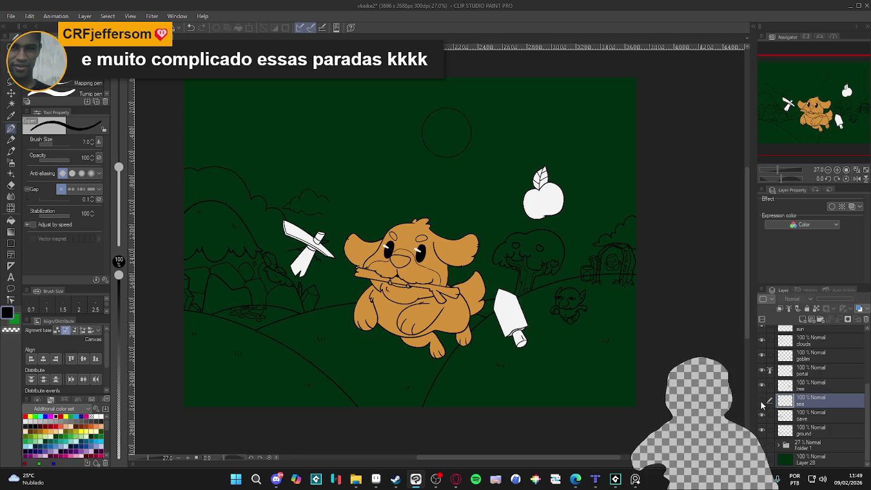
click(762, 401)
click(762, 402)
click(761, 401)
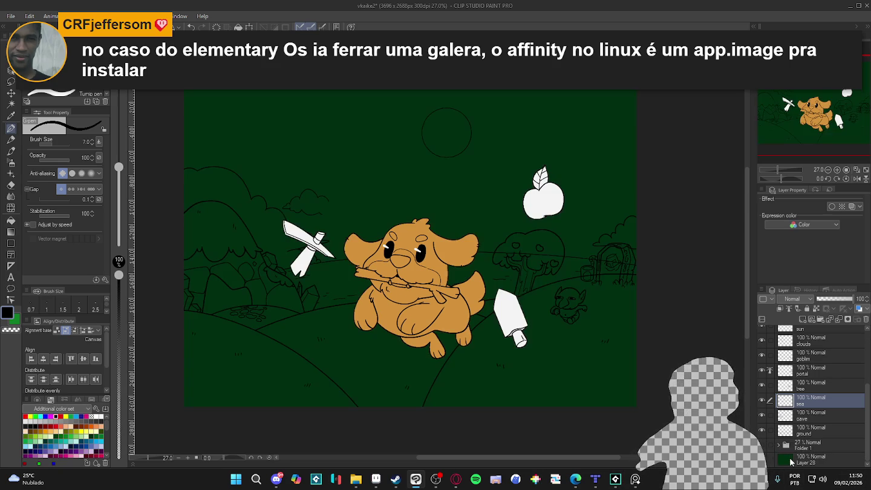
- Try an olive green fill on background Layer 28, then undo it
click(790, 461)
key(g)
alt+click(461, 365)
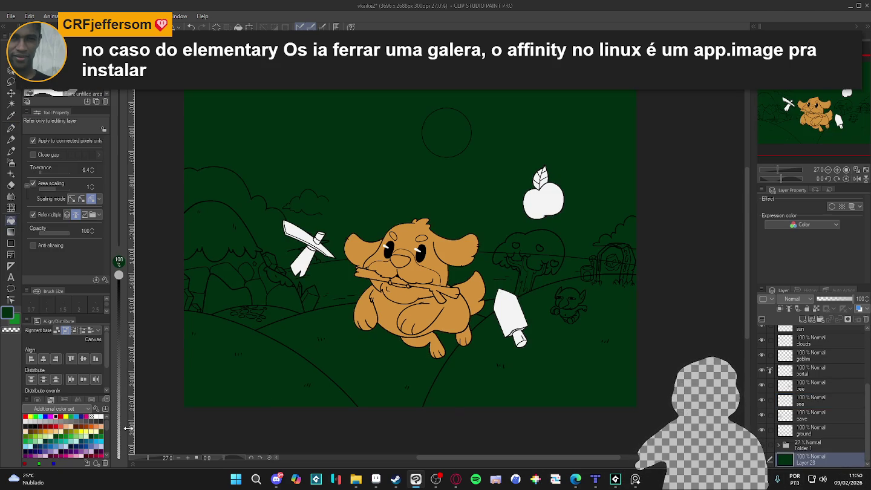
click(29, 430)
click(263, 382)
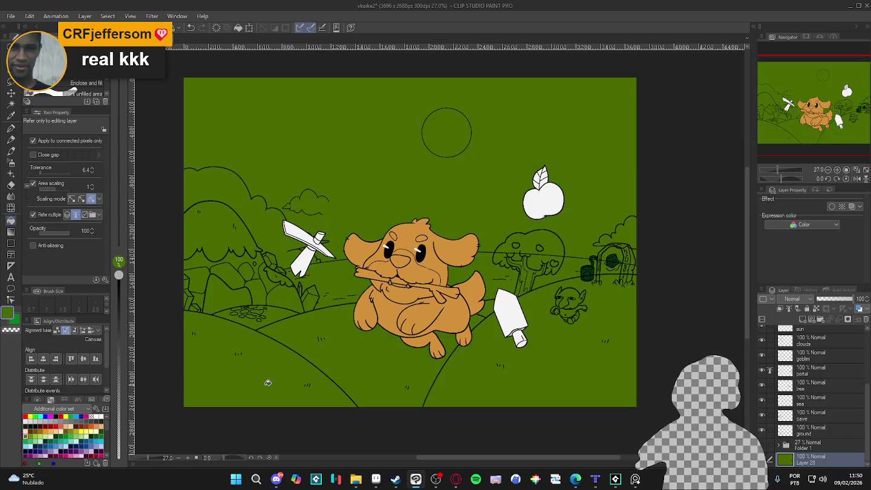
key(ctrl+z)
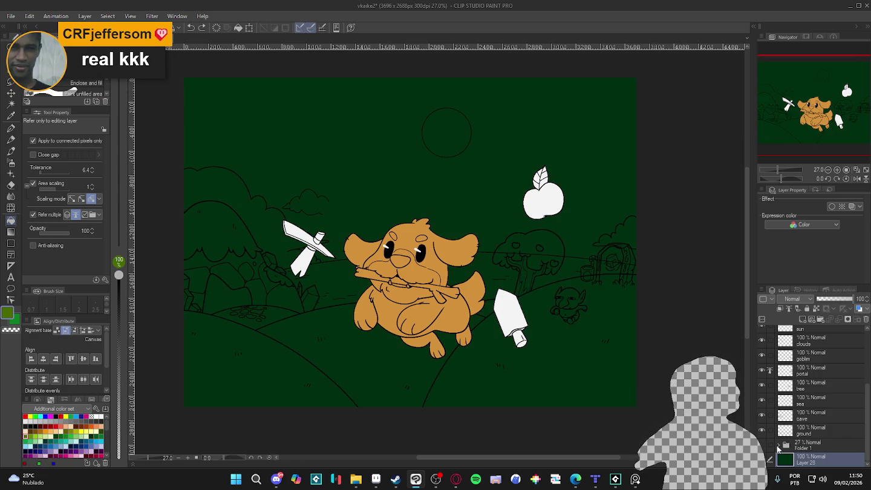
- Show the sun layer and check goblin, portal and tree visibility, leaving them visible
scroll(796, 428, up, 2)
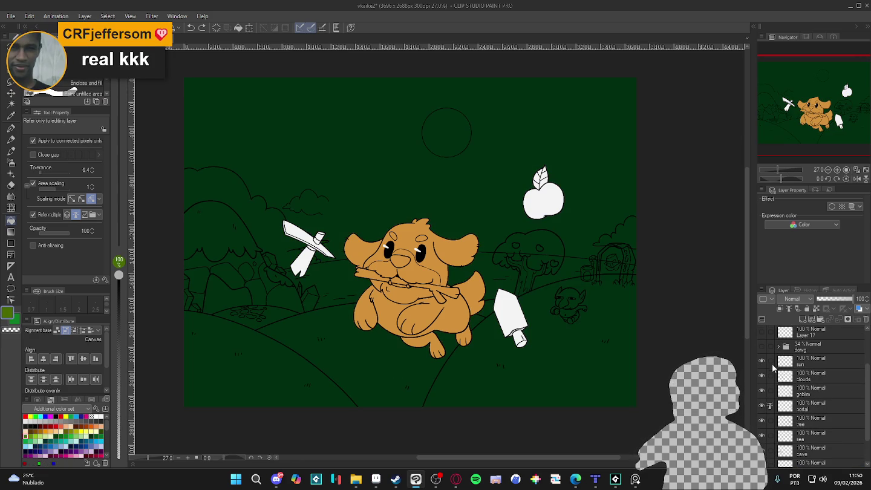
click(760, 363)
click(768, 392)
click(761, 391)
click(762, 390)
click(762, 390)
click(761, 391)
click(761, 406)
click(762, 406)
click(762, 420)
click(762, 421)
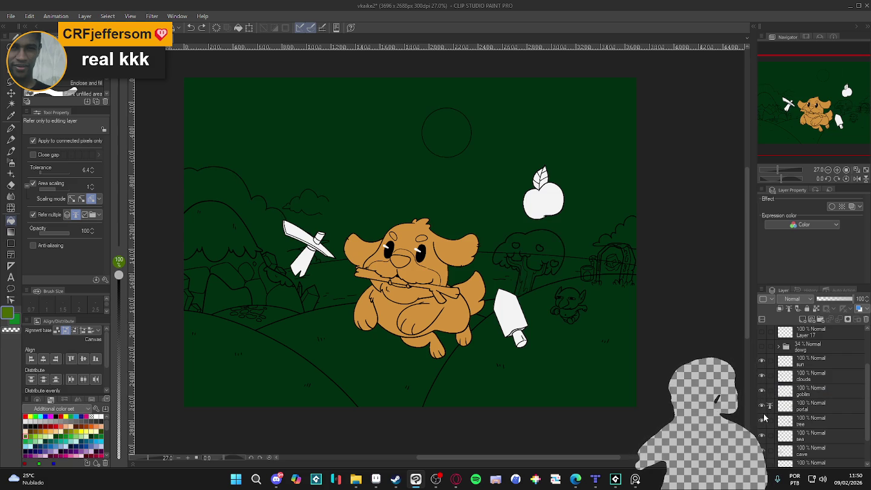
- Check the tree, cave mountains and ground hill lines by toggling their visibility
scroll(763, 417, down, 1)
click(762, 397)
click(762, 396)
click(762, 426)
click(762, 427)
click(762, 427)
click(762, 427)
click(763, 442)
click(762, 442)
- Select the sun through ground layers together
click(828, 444)
scroll(829, 445, up, 3)
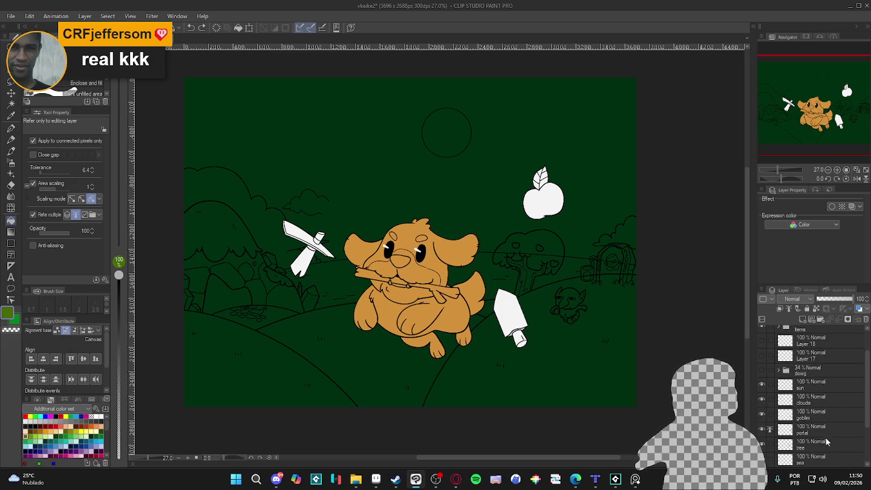
shift+click(820, 391)
scroll(820, 390, down, 3)
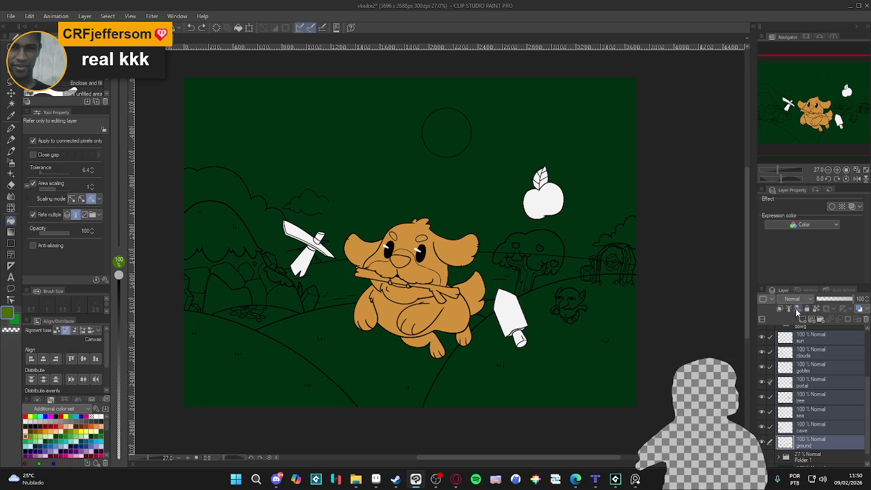
- On a new layer above Folder 1, fill the right, middle and left foreground hills bright green
scroll(799, 391, down, 1)
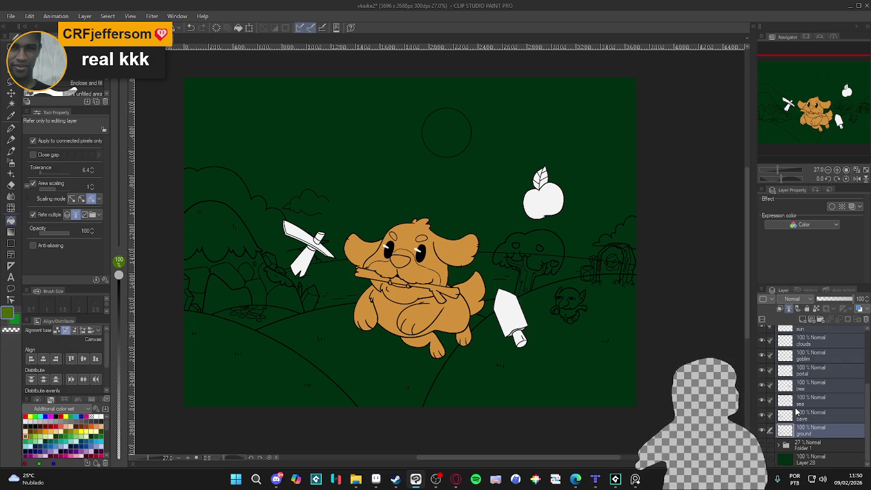
click(814, 446)
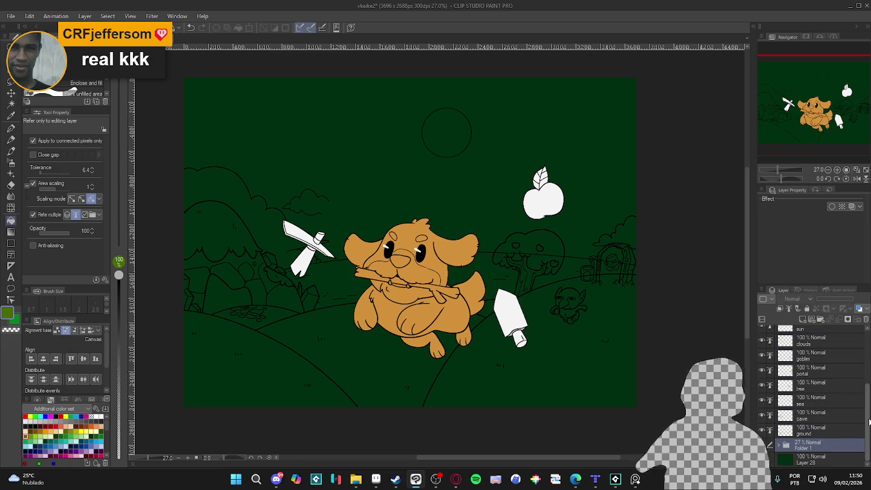
key(ctrl+shift+n)
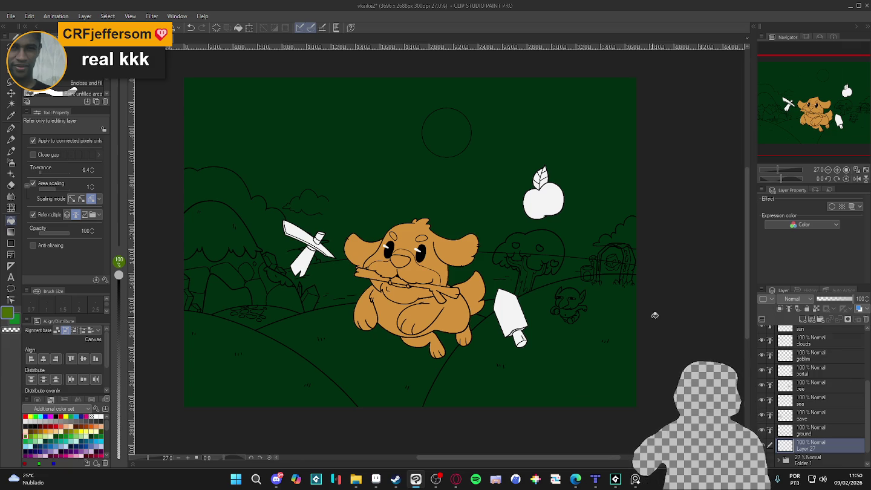
click(525, 366)
click(411, 349)
click(321, 356)
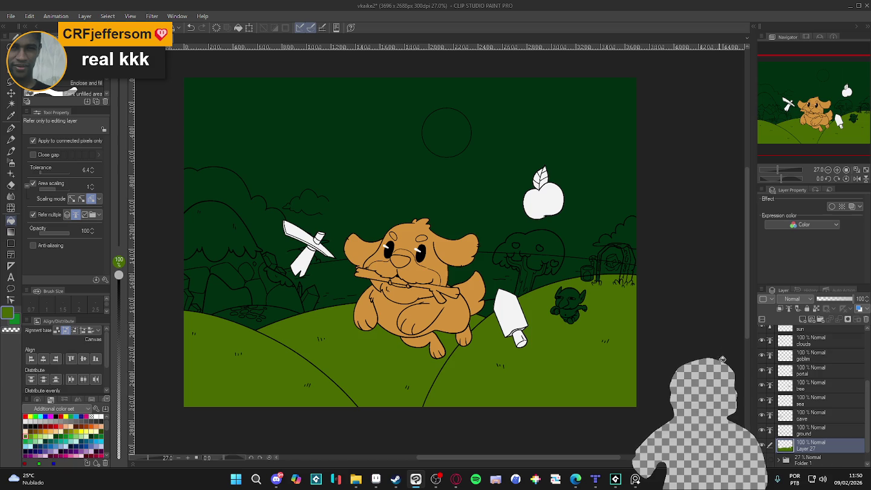
scroll(812, 395, down, 1)
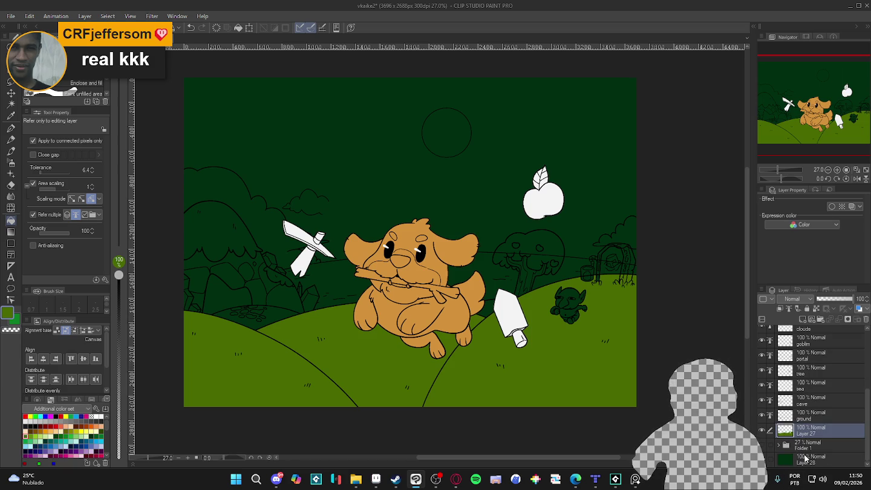
click(805, 459)
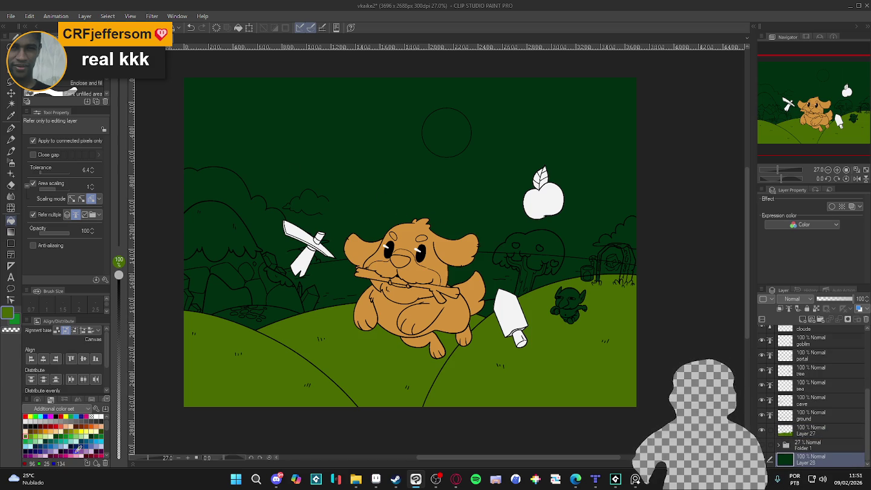
- Fill background Layer 28 cyan with 'Apply to connected pixels only' unchecked
click(100, 440)
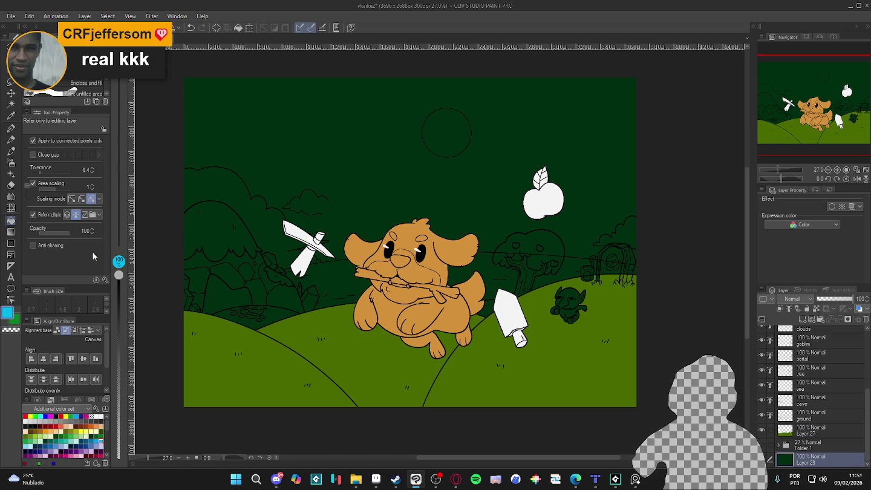
click(79, 142)
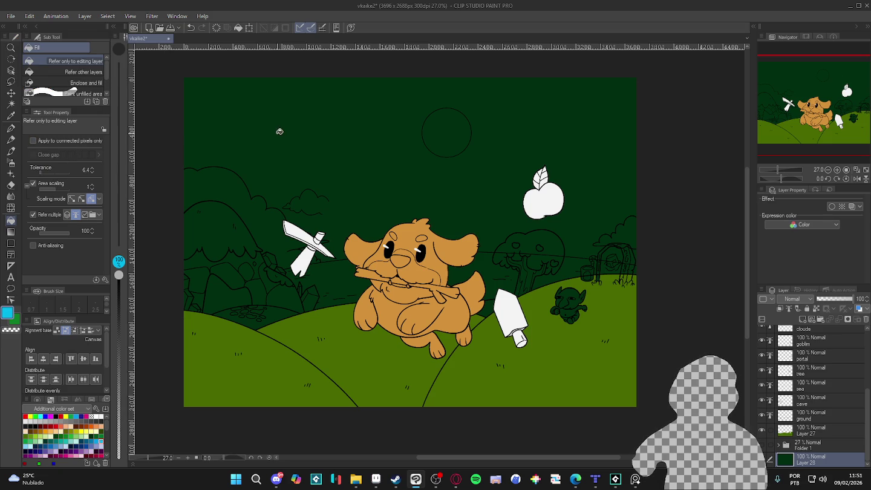
click(280, 132)
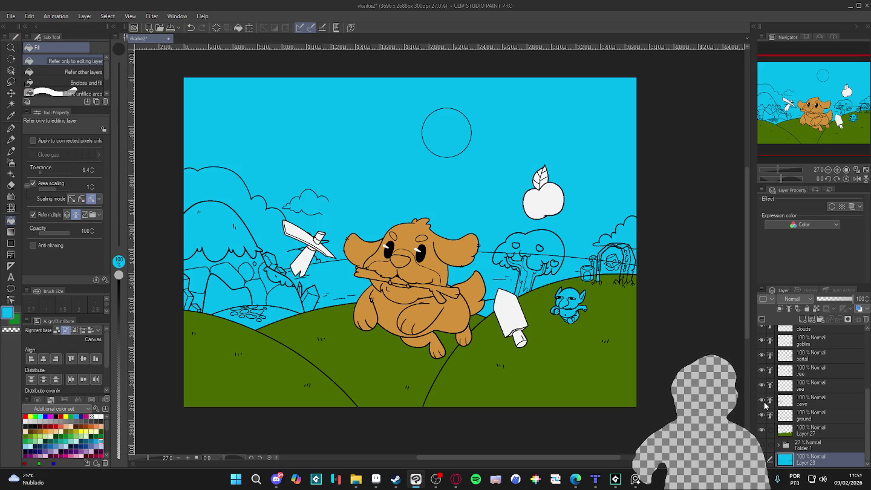
- On Layer 27, fill the water patch and tail gap green at 83 opacity, connected pixels only
click(815, 433)
alt+click(559, 369)
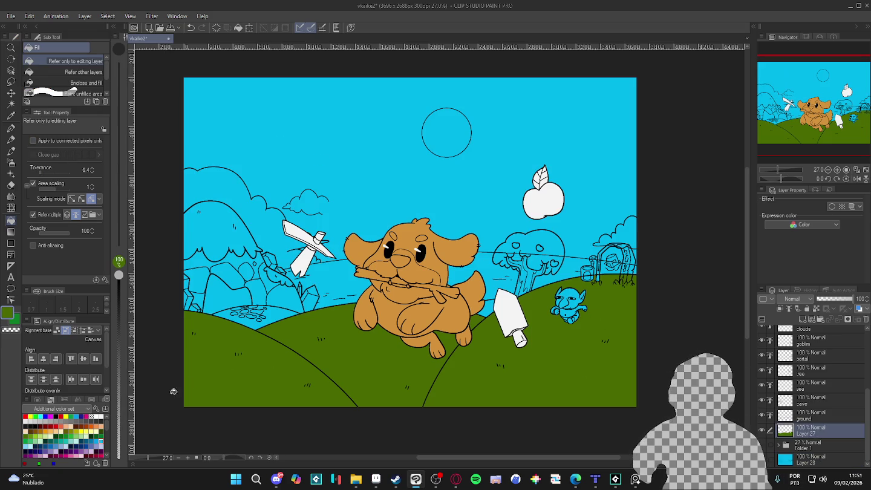
click(118, 306)
click(237, 316)
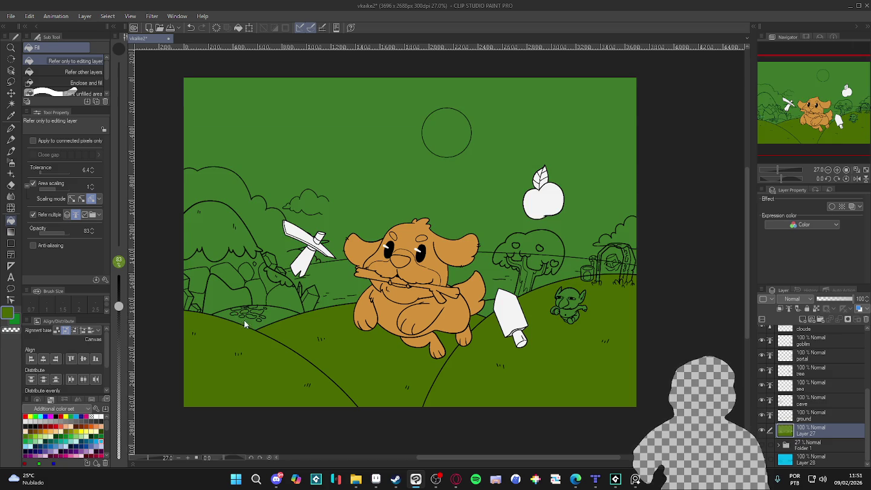
key(ctrl+z)
click(46, 140)
click(250, 321)
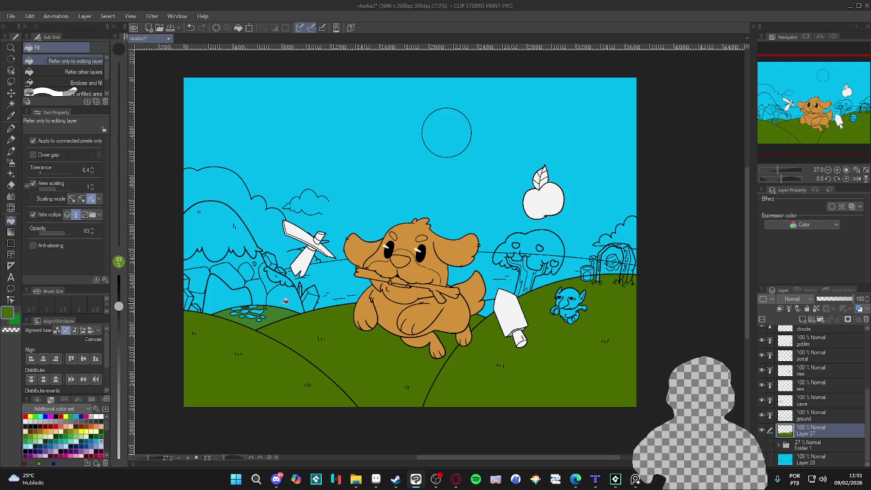
click(484, 307)
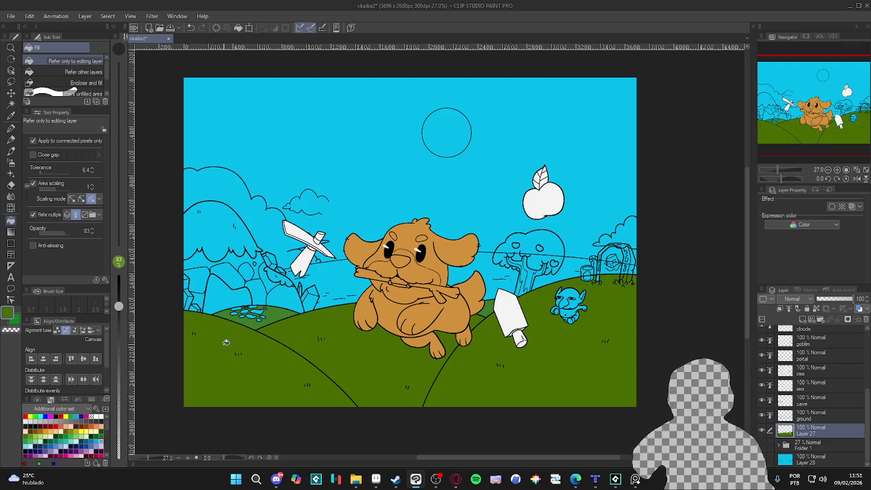
- Fill the hill and rock spire behind the crystals green at slightly lower opacity
click(227, 225)
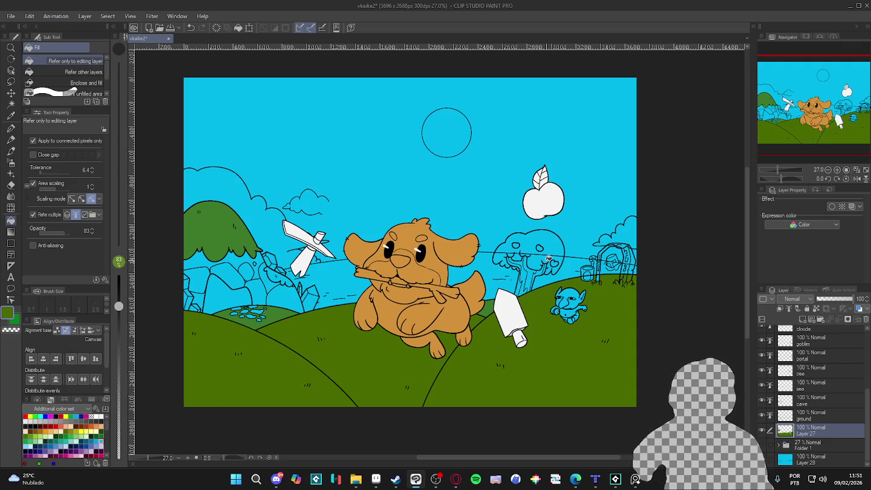
key(ctrl+z)
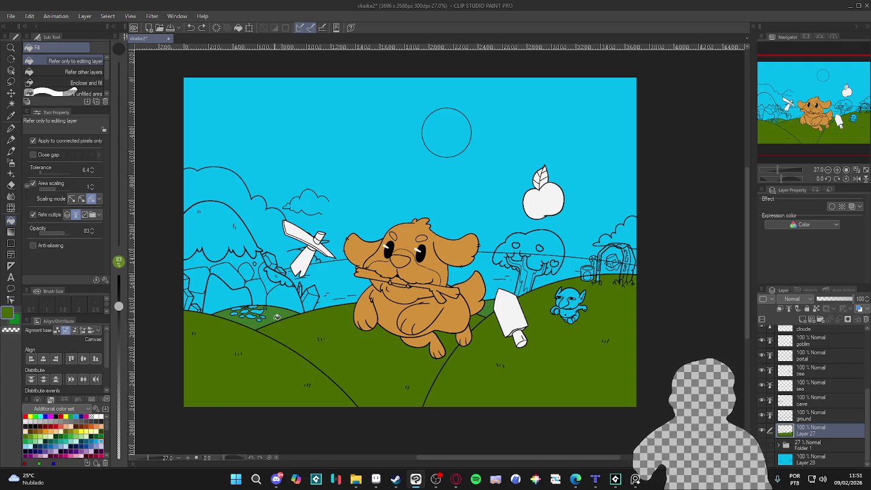
click(223, 239)
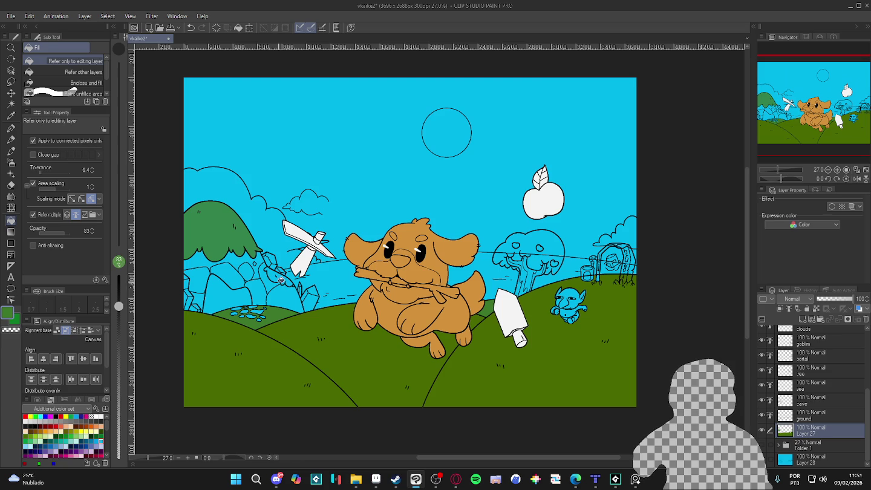
key(ctrl+z)
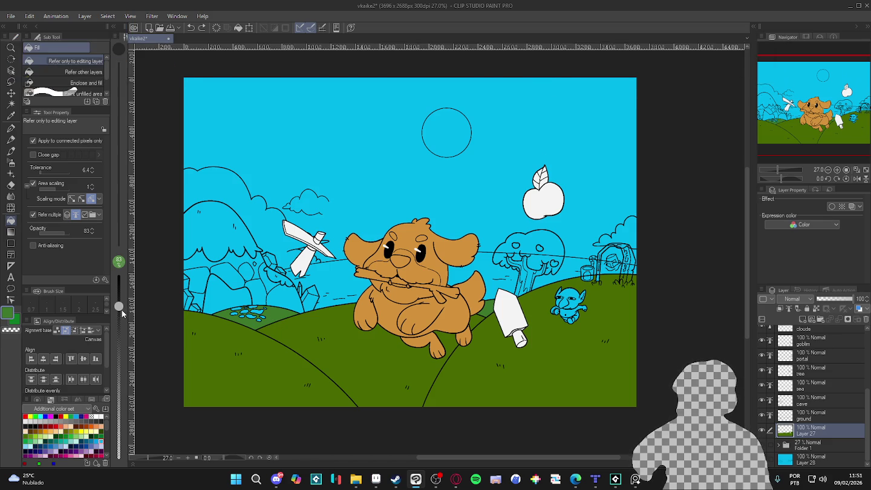
drag(120, 315, 119, 314)
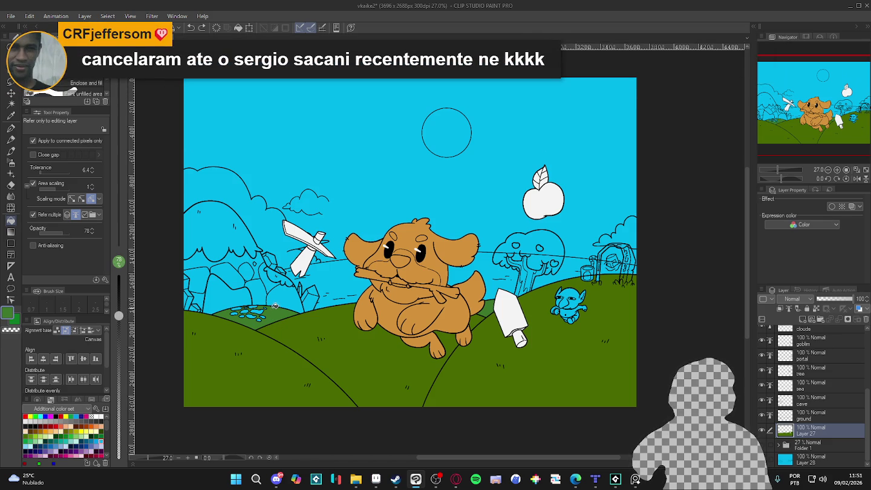
click(276, 301)
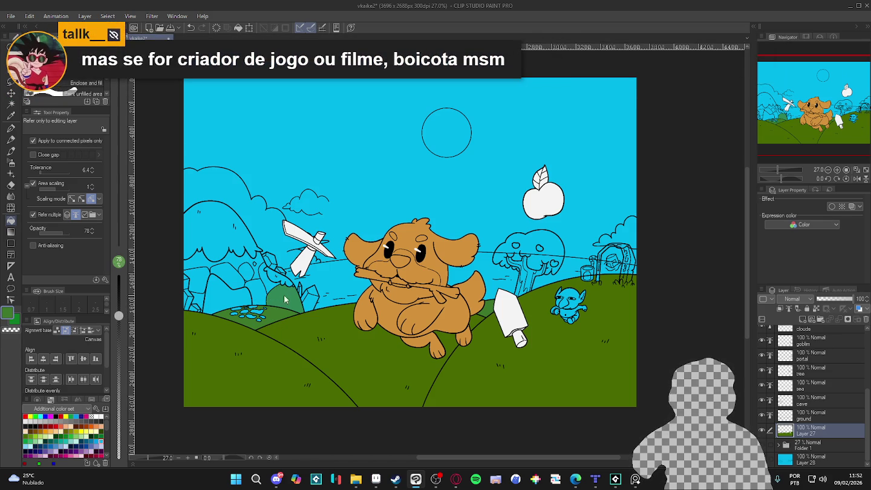
click(275, 276)
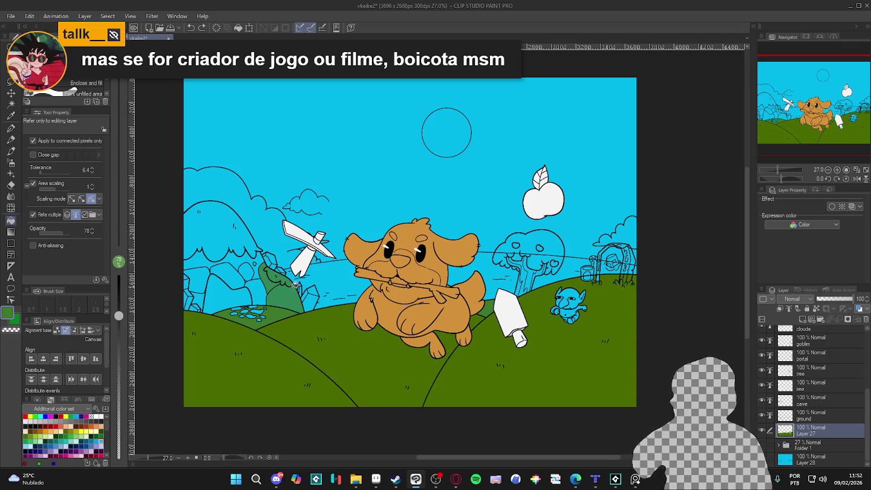
- Fill the mountain's rock, crystal and upper regions plus the left cave pillar and opening green
click(257, 291)
click(257, 275)
click(233, 274)
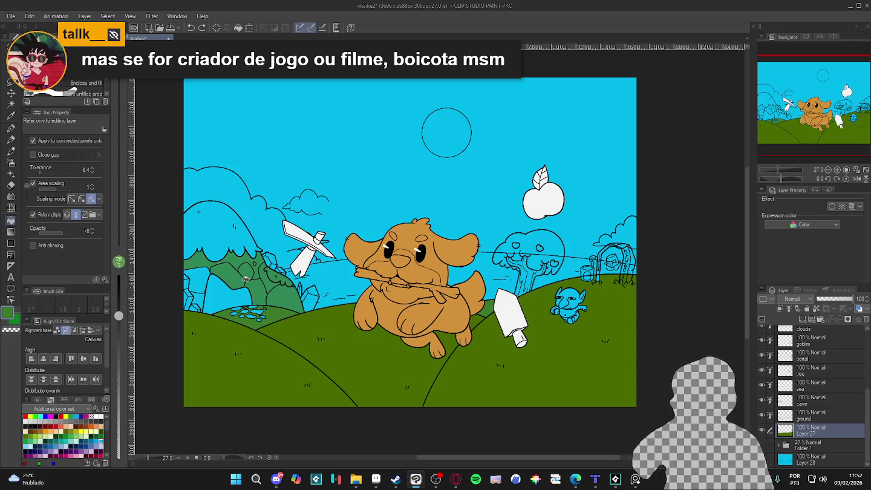
click(235, 245)
click(195, 277)
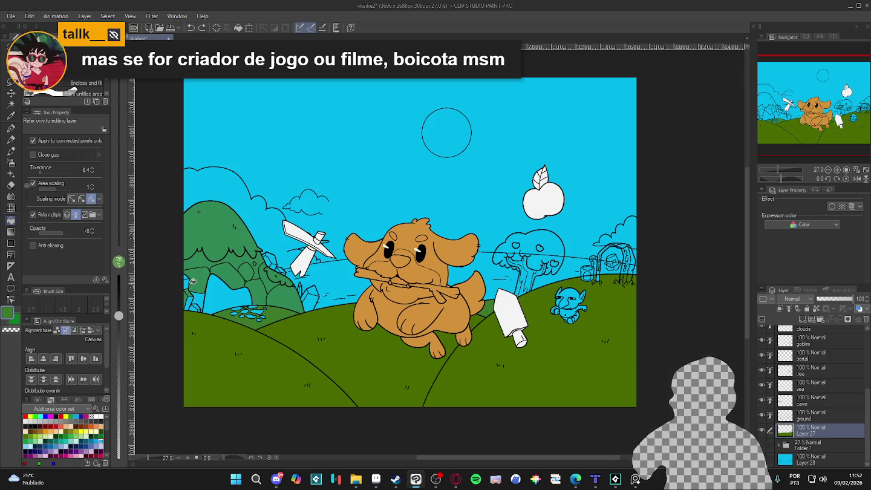
click(192, 299)
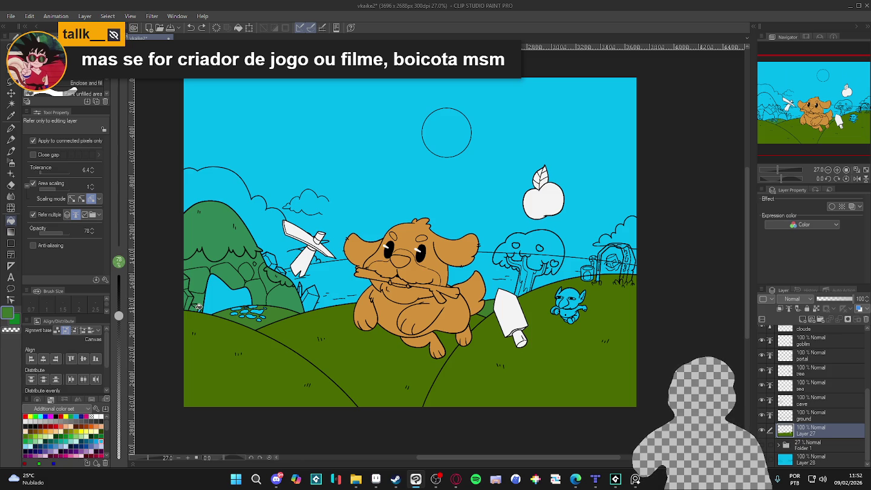
click(202, 307)
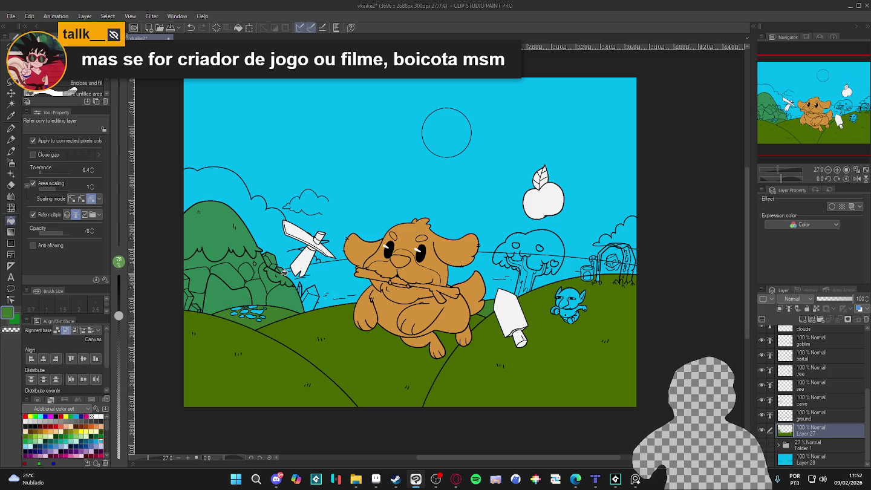
scroll(310, 287, up, 2)
scroll(313, 282, up, 2)
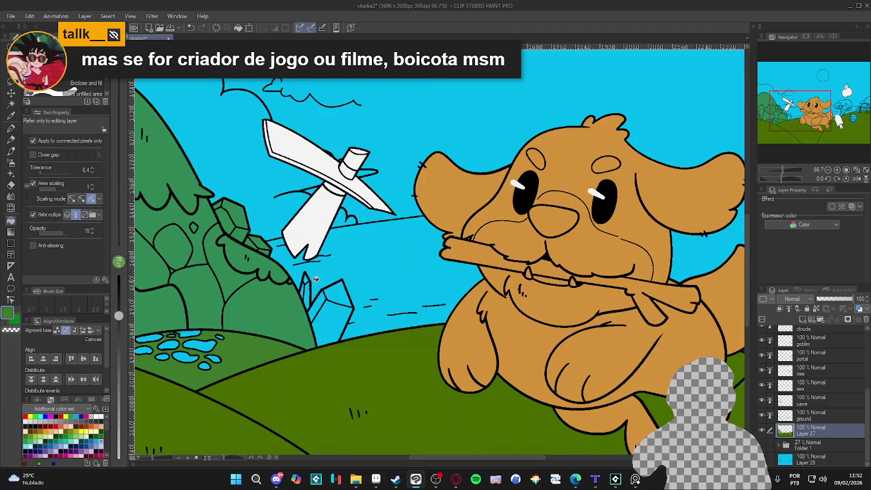
- Fill the narrow rock spike between the rocks green
click(306, 289)
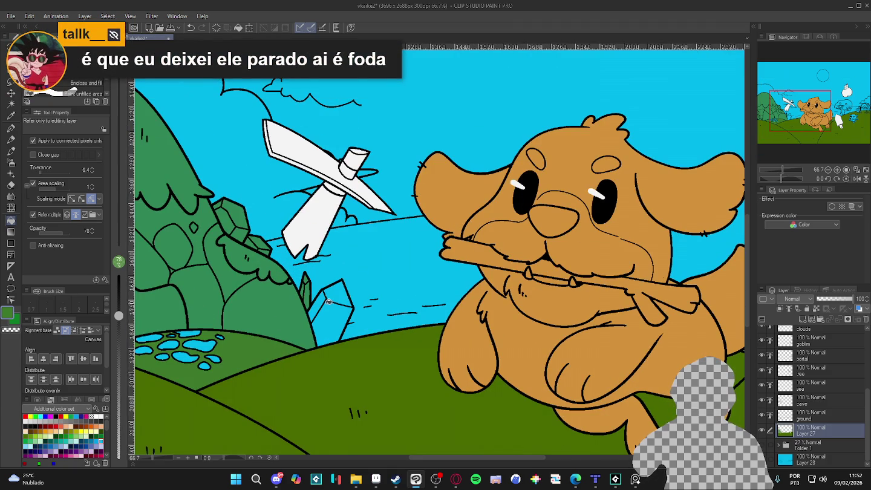
scroll(327, 302, down, 1)
scroll(324, 302, down, 1)
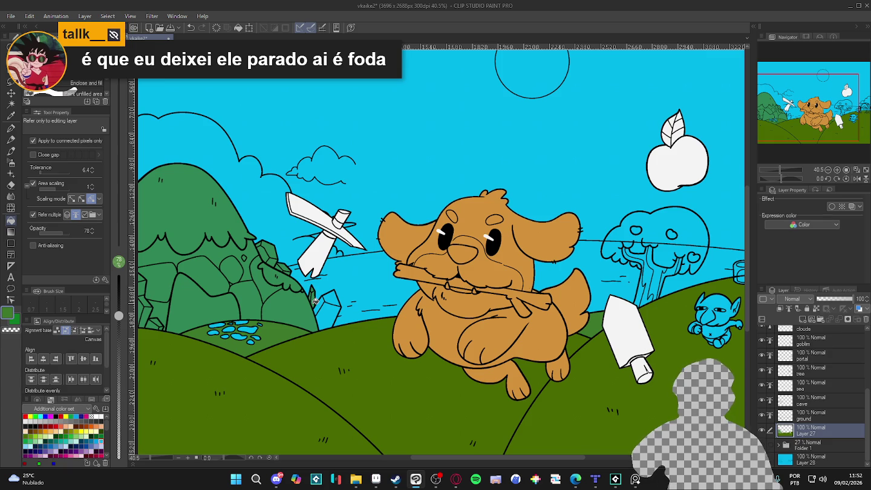
scroll(313, 301, up, 1)
scroll(320, 300, up, 1)
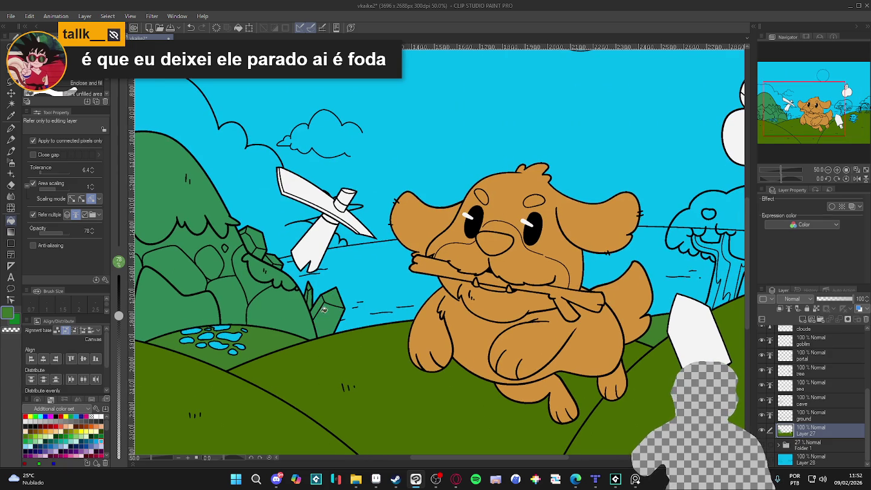
- Paint the pond blobs dark green with the Paint unfilled area tool
scroll(331, 313, down, 2)
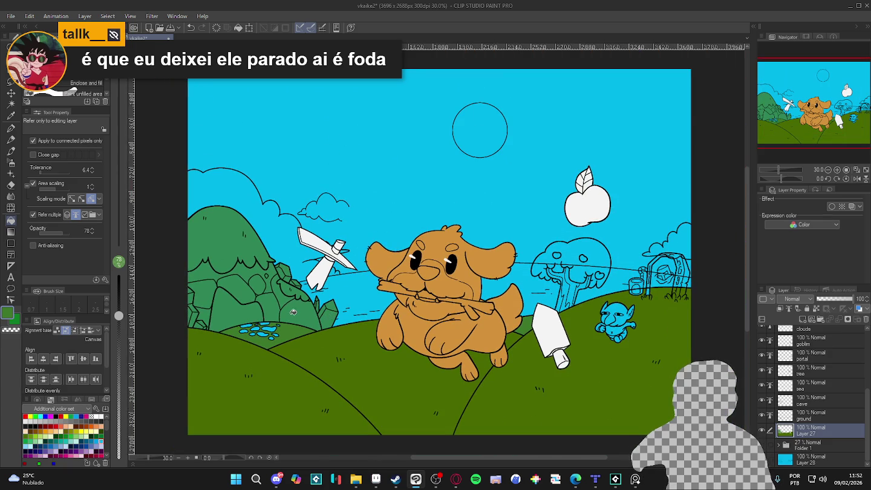
scroll(262, 323, up, 1)
scroll(261, 322, up, 1)
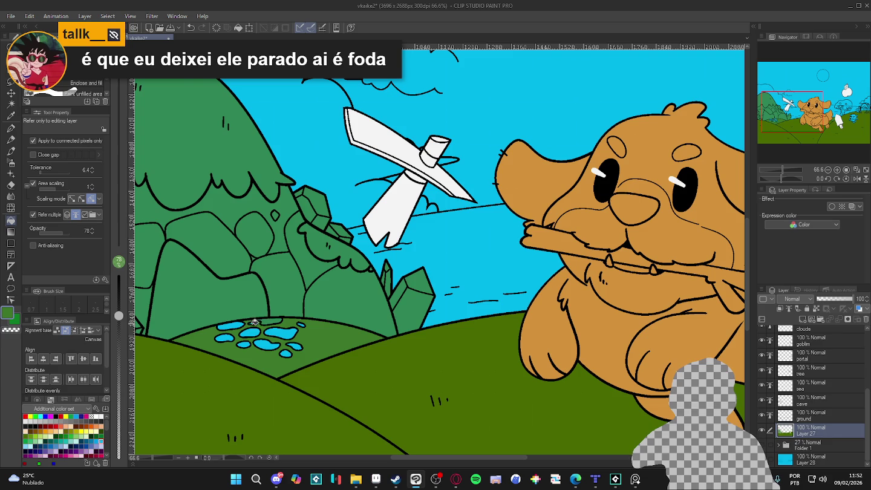
mouse_move(222, 325)
mouse_down()
mouse_move(235, 343)
mouse_move(227, 339)
mouse_up()
scroll(237, 334, down, 2)
scroll(294, 347, up, 1)
scroll(294, 347, up, 1)
scroll(294, 347, up, 2)
scroll(295, 347, down, 2)
scroll(294, 346, down, 1)
scroll(294, 347, down, 1)
drag(315, 346, 301, 348)
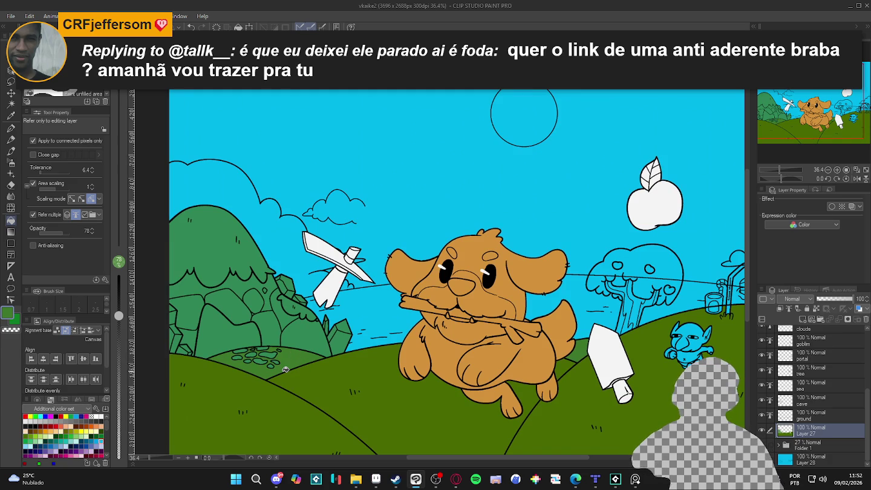
scroll(315, 343, down, 1)
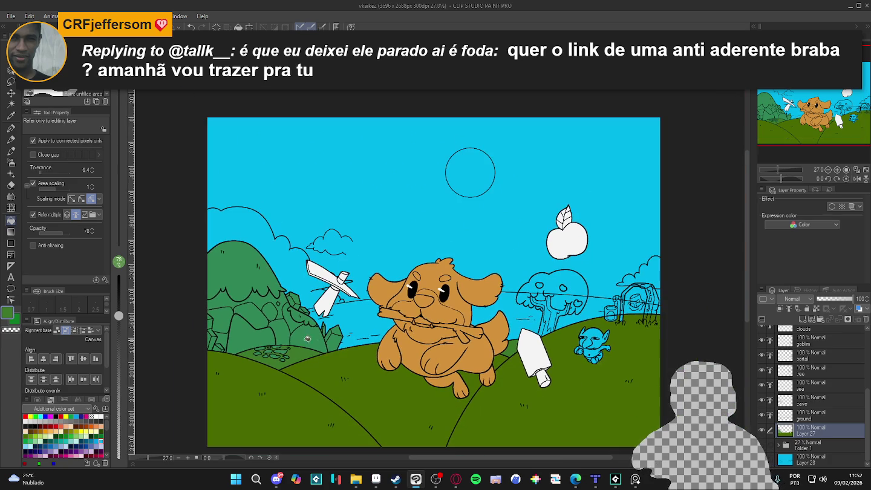
scroll(519, 324, up, 2)
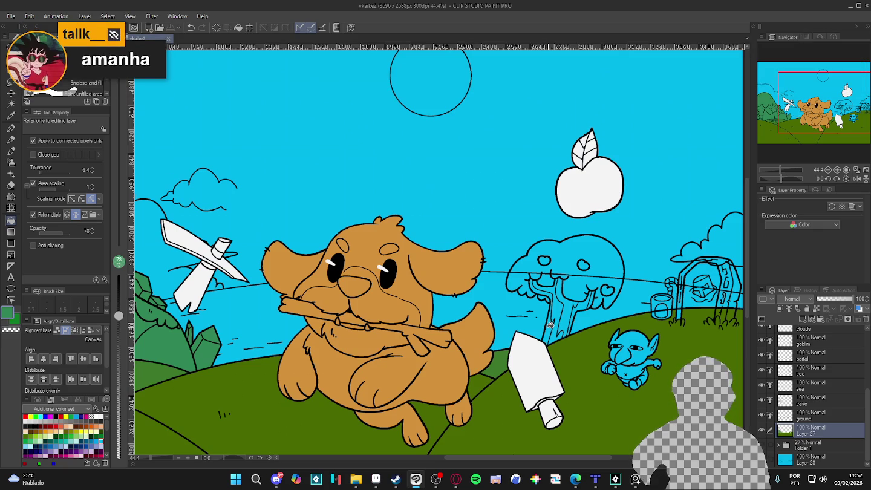
- Paint the tree's trunk, branches and canopy green, comparing by toggling Layer 27
mouse_move(551, 324)
mouse_down()
mouse_move(577, 307)
mouse_move(563, 264)
mouse_move(558, 286)
mouse_up()
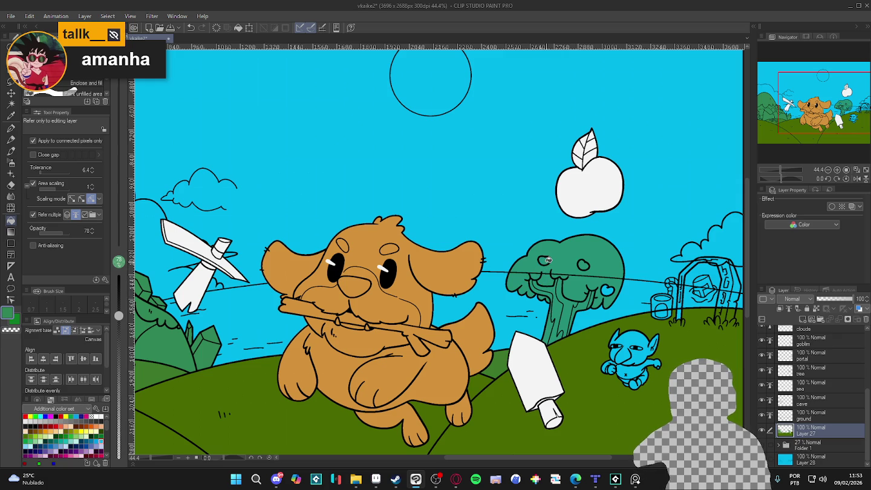
drag(601, 292, 615, 290)
click(764, 430)
click(764, 431)
click(763, 432)
click(764, 431)
click(764, 431)
click(763, 431)
scroll(537, 335, down, 3)
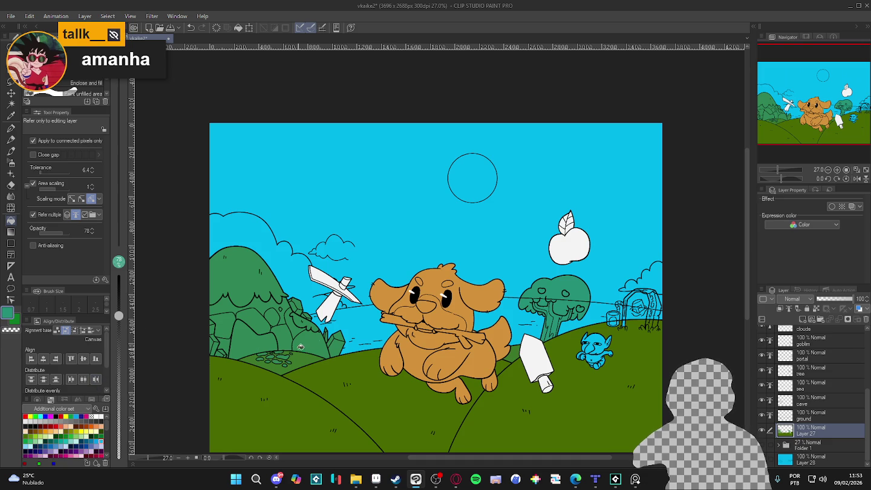
click(343, 330)
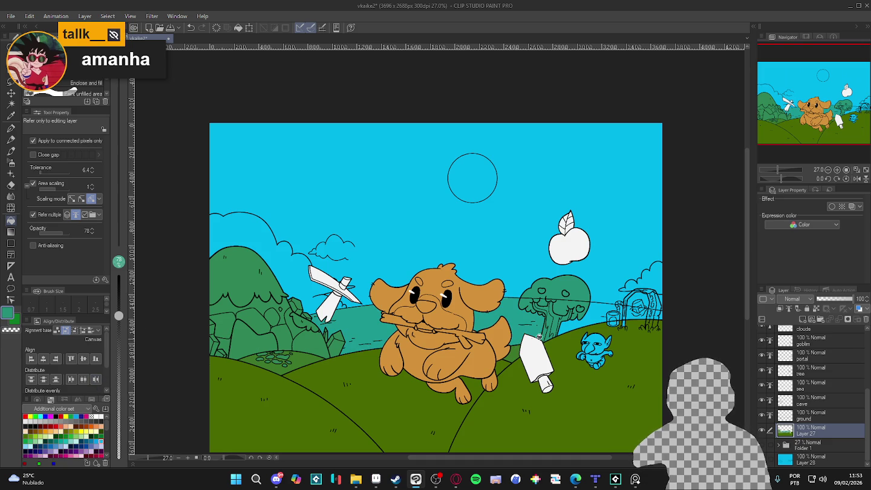
key(ctrl+z)
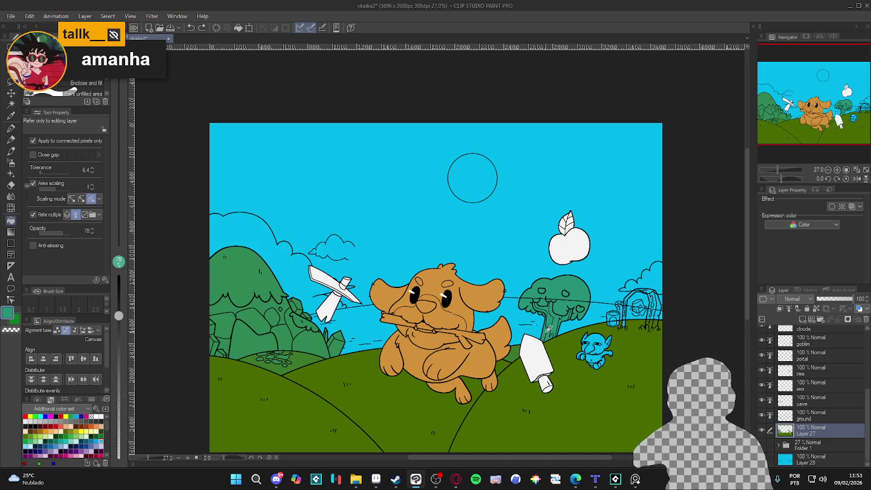
click(541, 331)
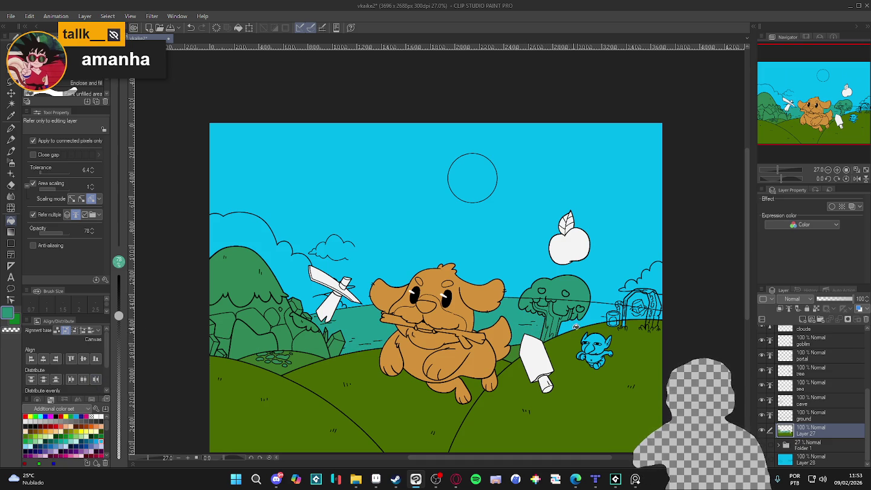
scroll(623, 315, up, 4)
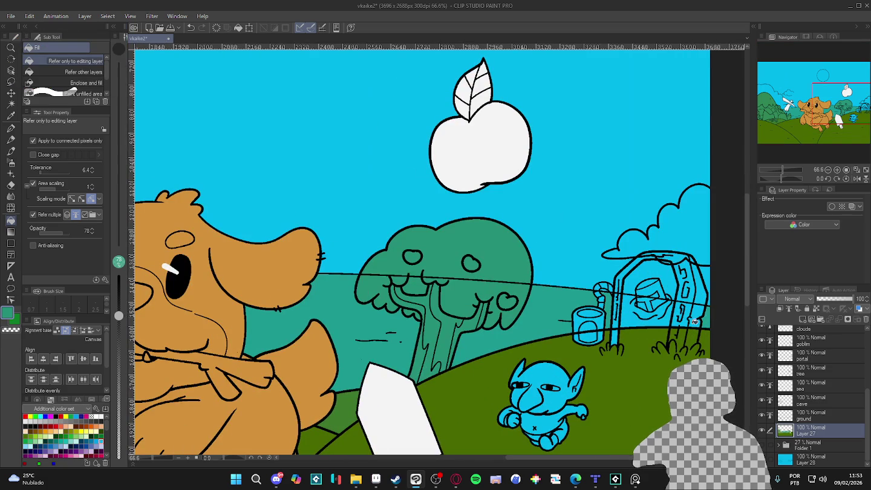
scroll(702, 318, down, 2)
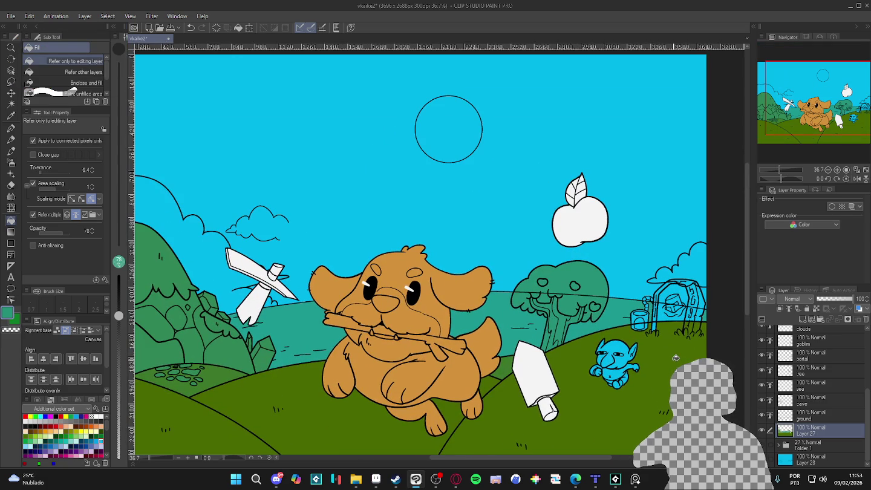
scroll(594, 316, down, 1)
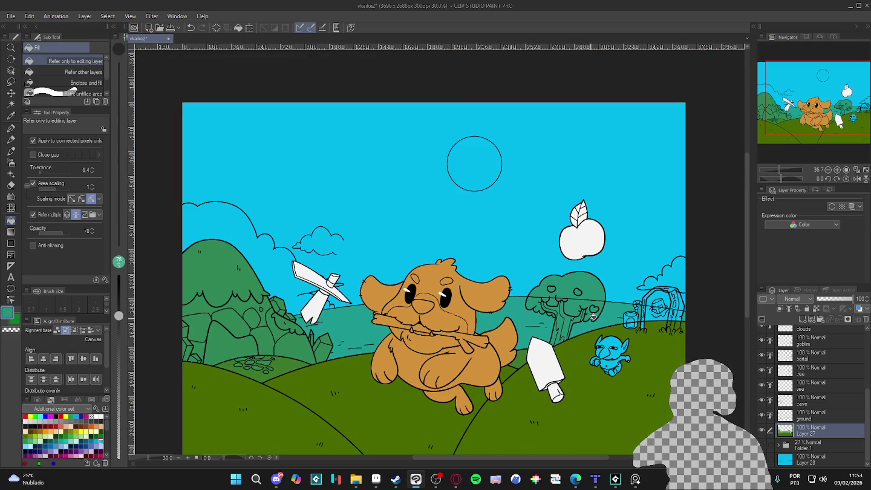
scroll(544, 312, up, 1)
scroll(423, 305, down, 2)
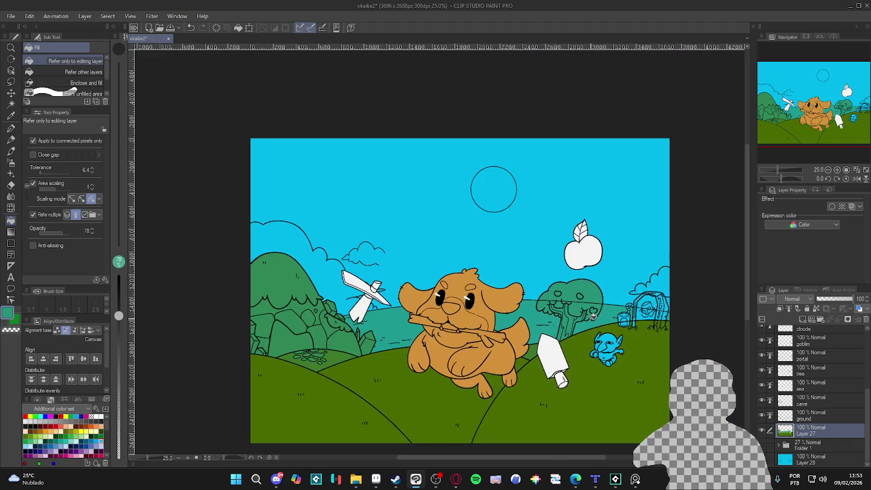
scroll(333, 300, up, 1)
scroll(288, 302, down, 1)
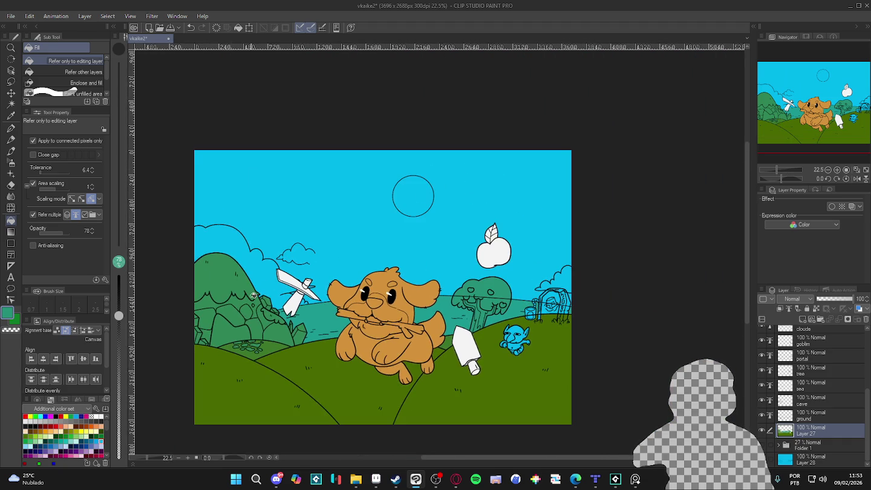
- Choose light blue from the colour set and undo the accidental fill on the sky
scroll(284, 321, down, 1)
alt+click(254, 218)
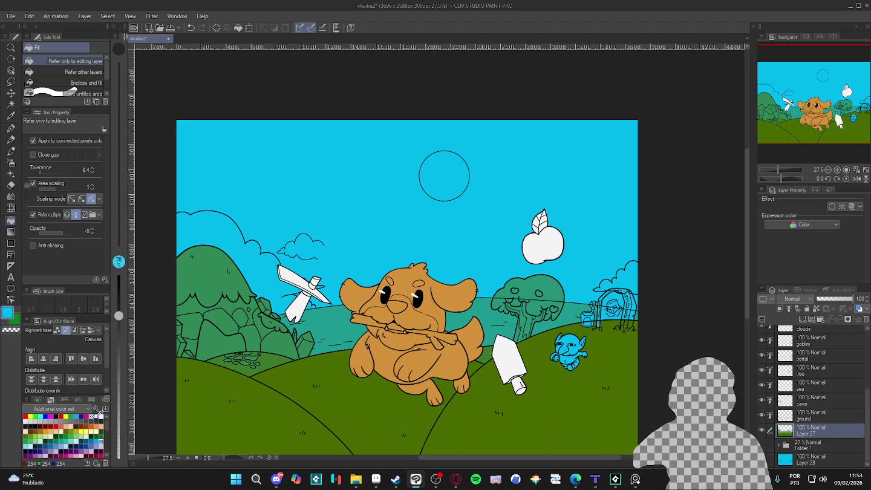
click(102, 441)
click(241, 226)
key(ctrl+z)
- Fill the left cloud, the right-edge cloud and the sun circle light blue
click(230, 229)
click(633, 285)
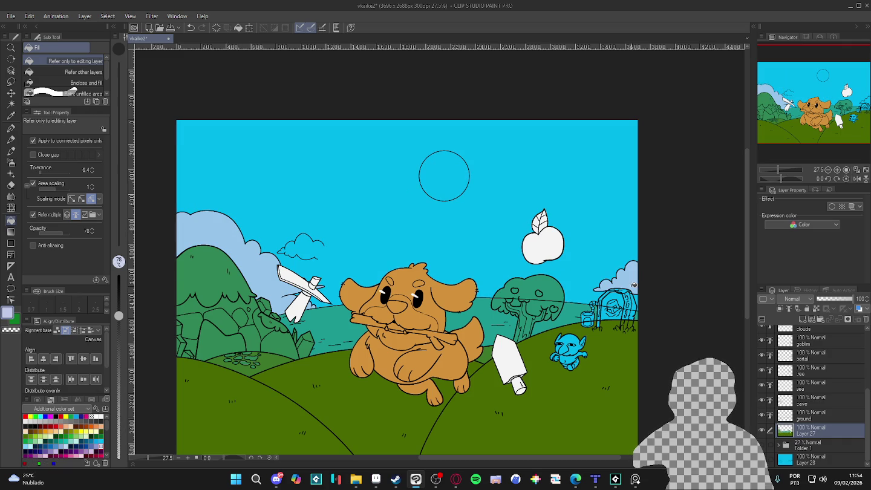
scroll(596, 285, down, 1)
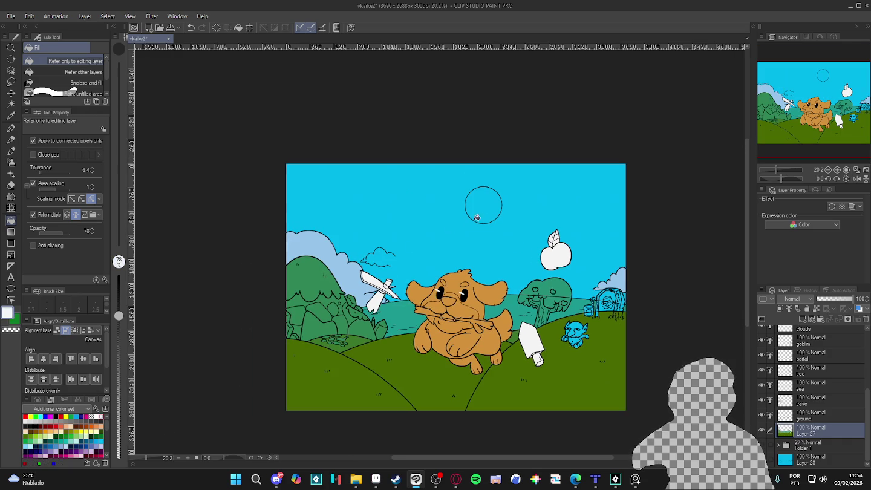
click(483, 206)
scroll(483, 245, up, 1)
scroll(514, 314, up, 1)
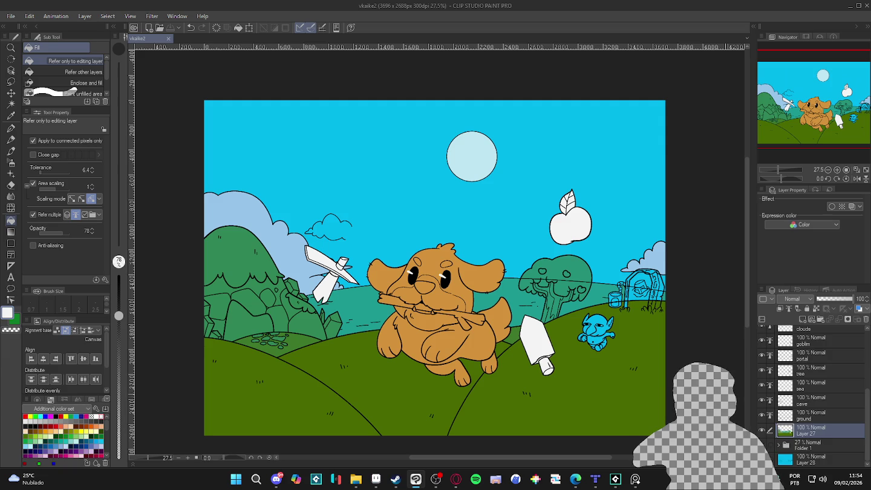
- Move the title lettering layer out of Folder 1 to below Layer 27
click(761, 444)
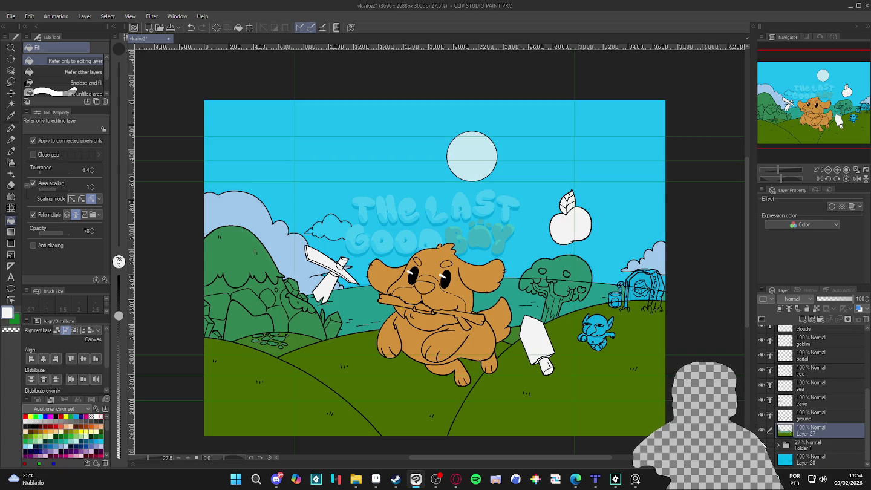
scroll(778, 444, down, 2)
scroll(779, 443, down, 2)
scroll(778, 440, down, 2)
scroll(776, 437, up, 2)
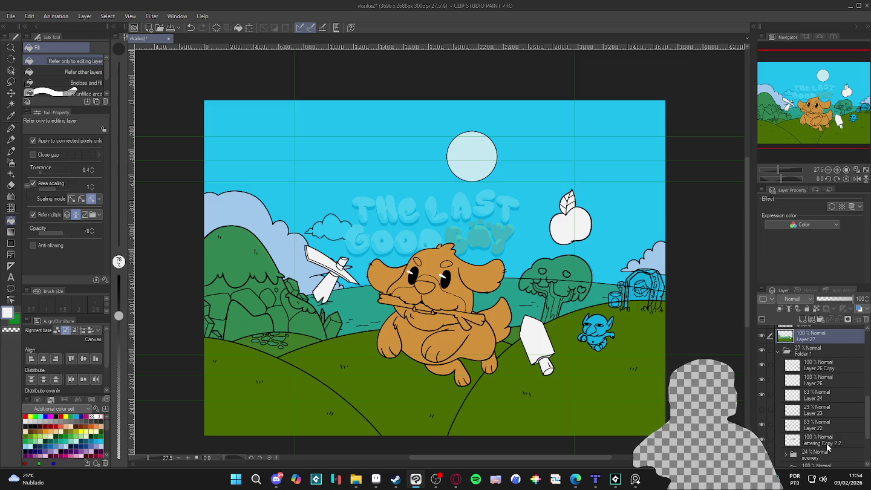
drag(829, 443, 804, 370)
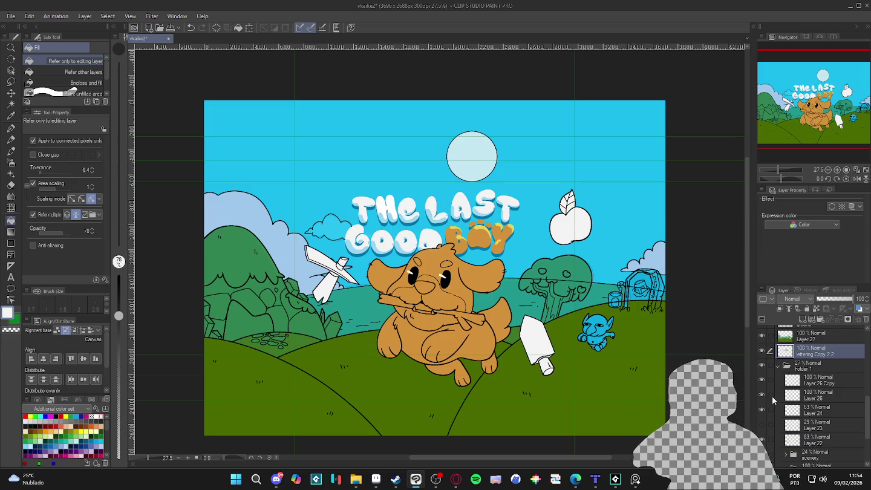
- Hide Folder 1 so its faint guide lines disappear
scroll(783, 373, up, 3)
scroll(610, 339, up, 1)
scroll(610, 339, up, 1)
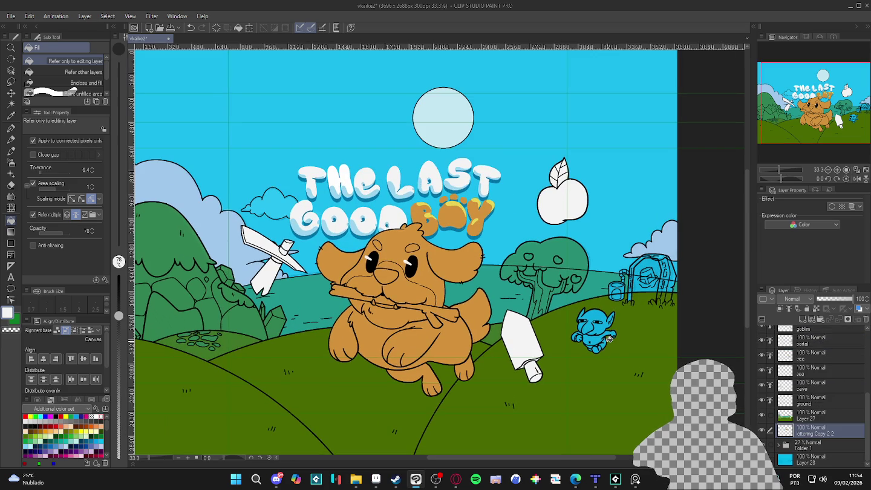
scroll(610, 338, down, 2)
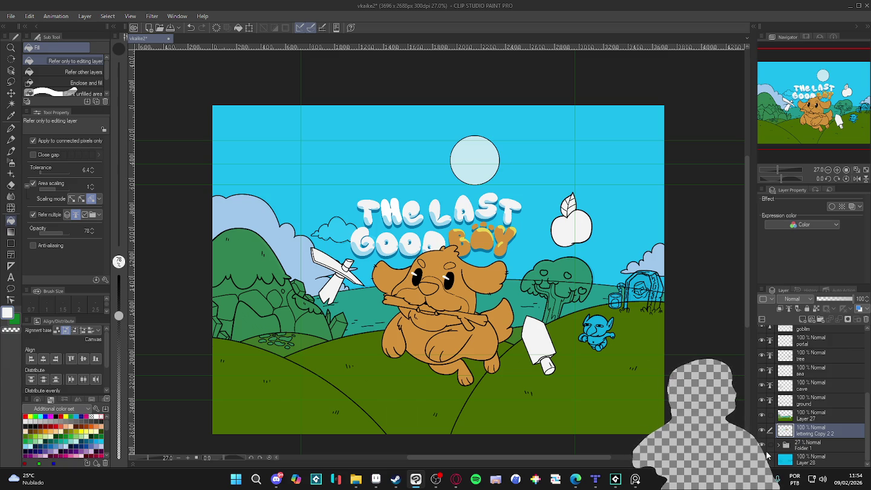
click(763, 447)
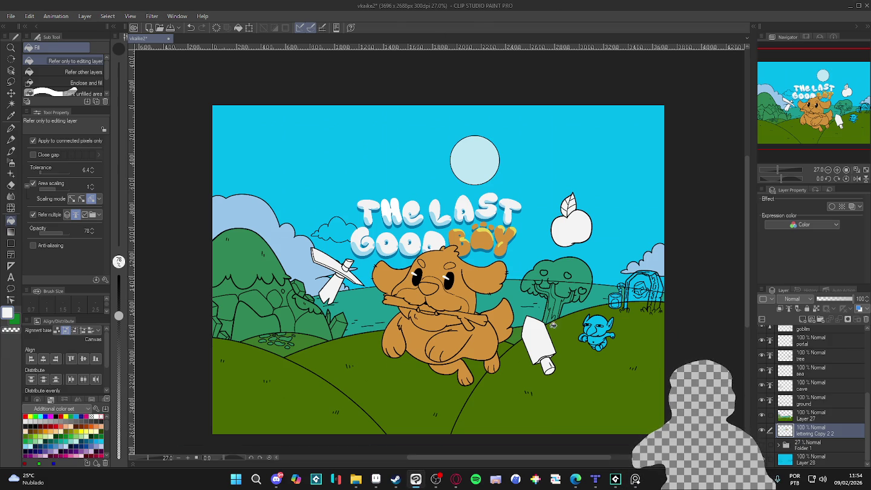
- On Layer 27, fill the gap between the goblin's legs and its shorts dark green
scroll(585, 324, up, 3)
scroll(634, 347, up, 1)
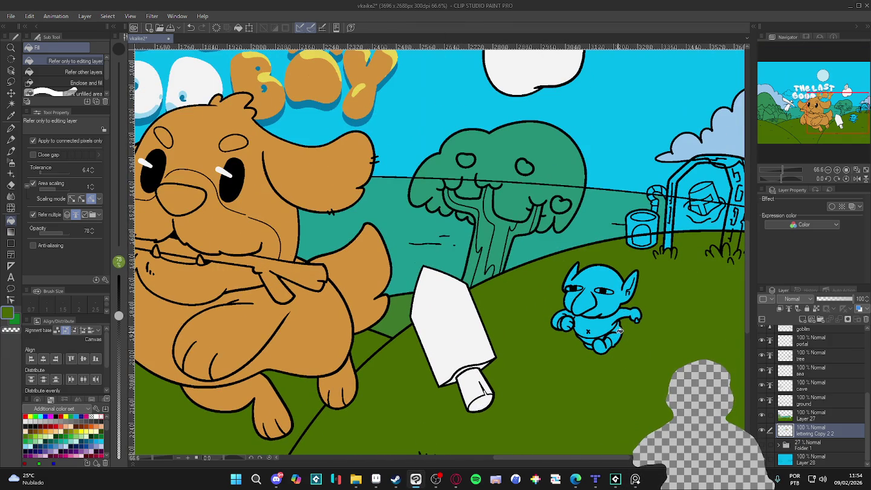
scroll(614, 336, up, 1)
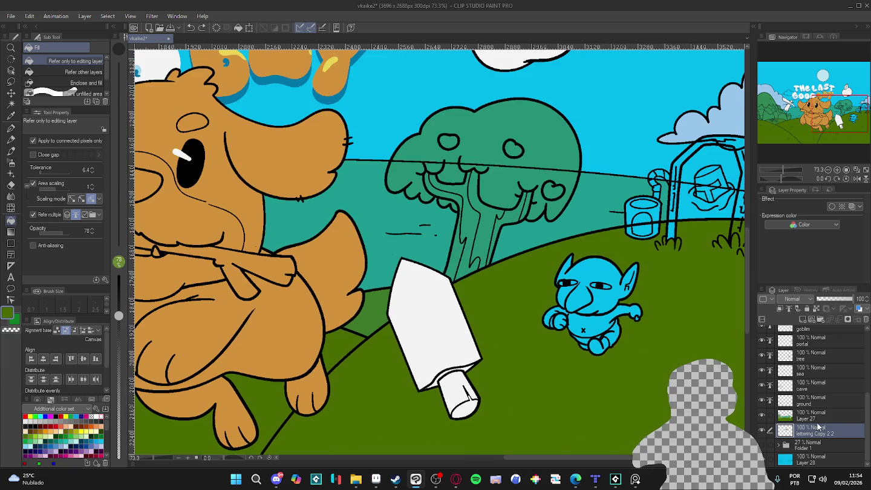
click(818, 419)
scroll(621, 334, up, 2)
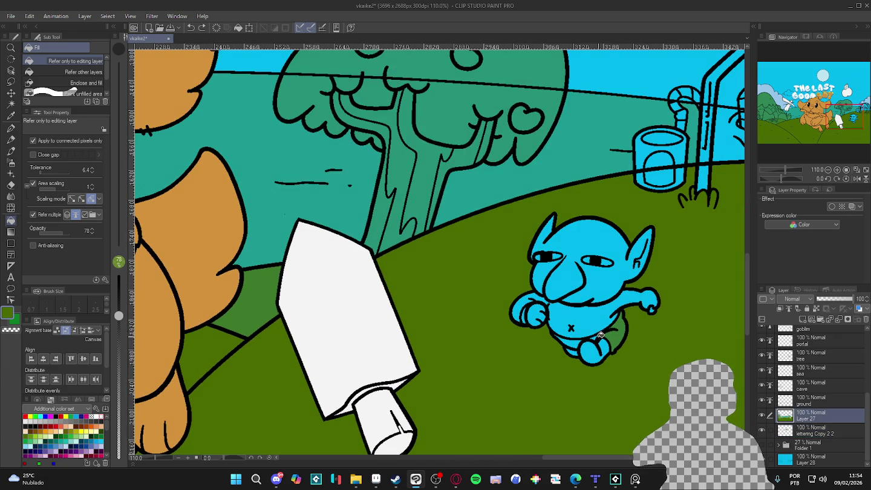
click(579, 341)
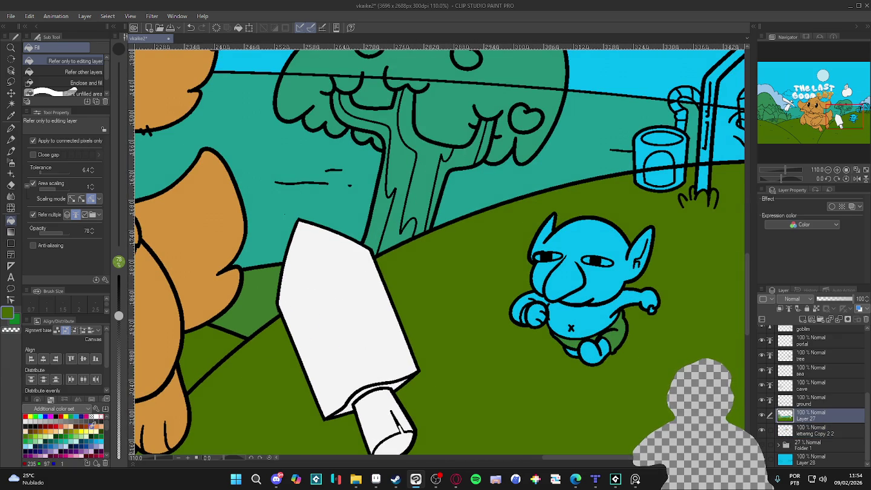
click(101, 431)
click(616, 333)
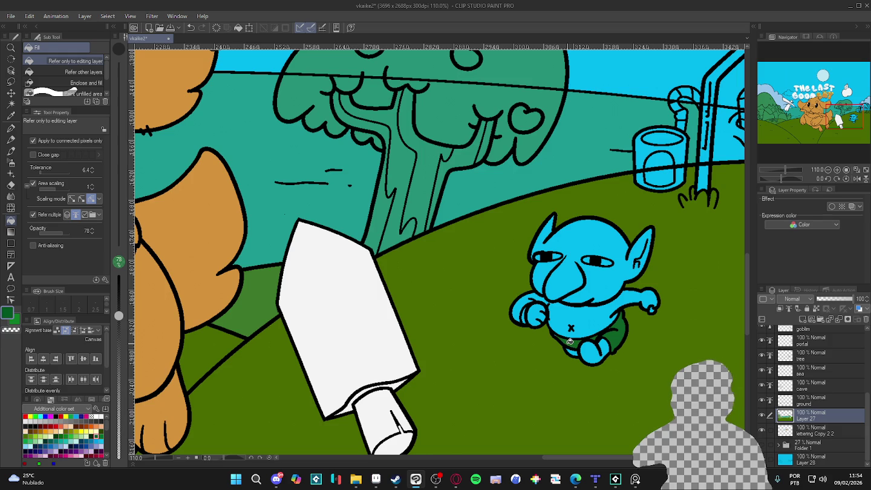
- Fill the goblin's head, body, left fist and right foot light green
alt+click(578, 334)
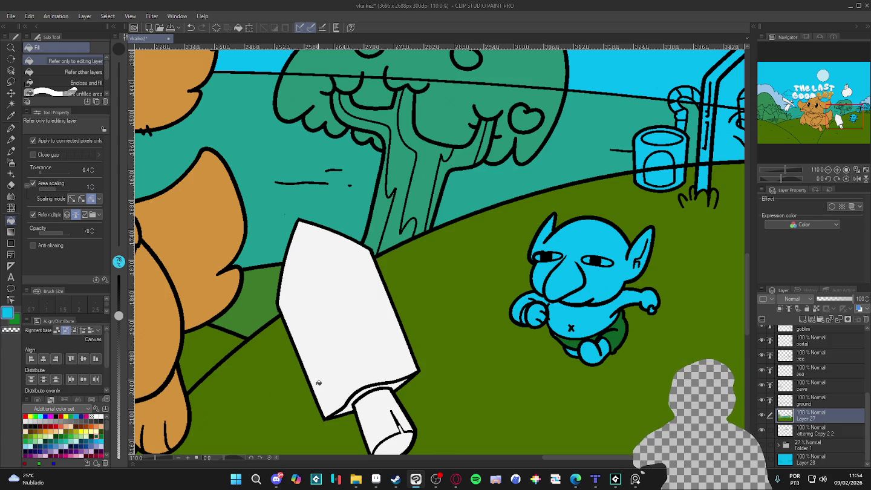
click(61, 435)
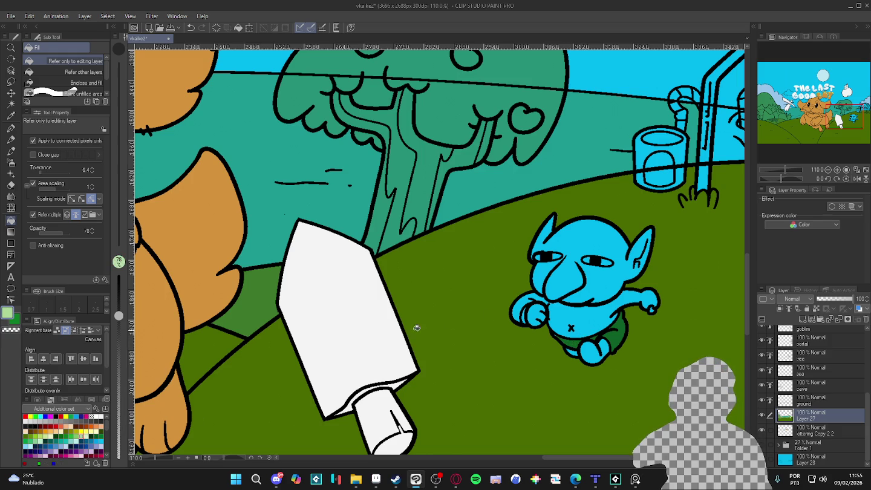
click(607, 318)
click(539, 315)
click(521, 308)
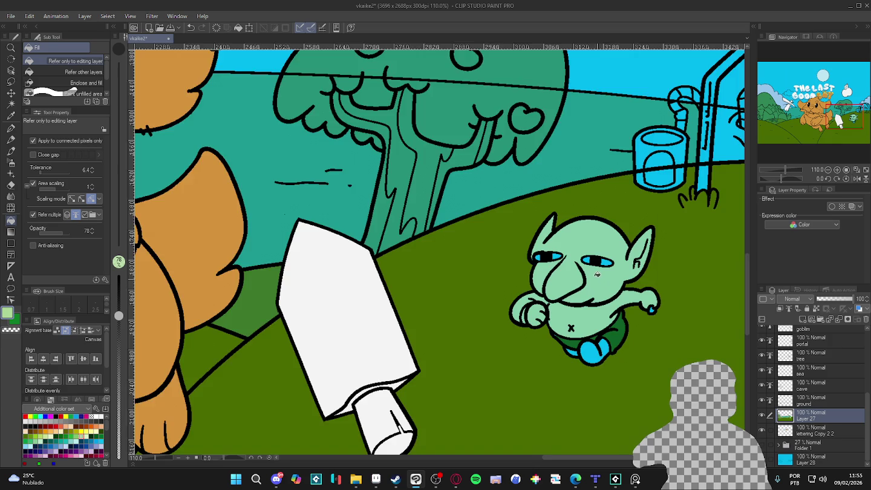
scroll(599, 275, up, 2)
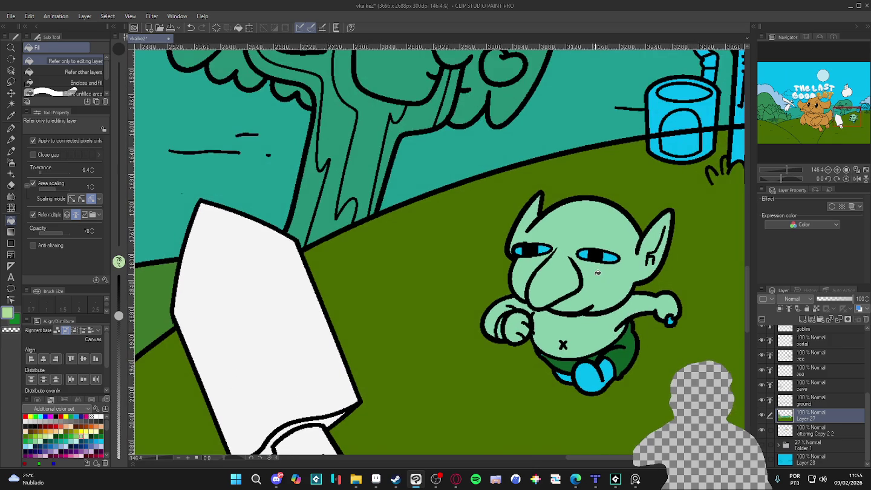
click(586, 376)
scroll(563, 374, down, 2)
scroll(561, 372, down, 2)
scroll(560, 368, down, 1)
scroll(559, 370, down, 1)
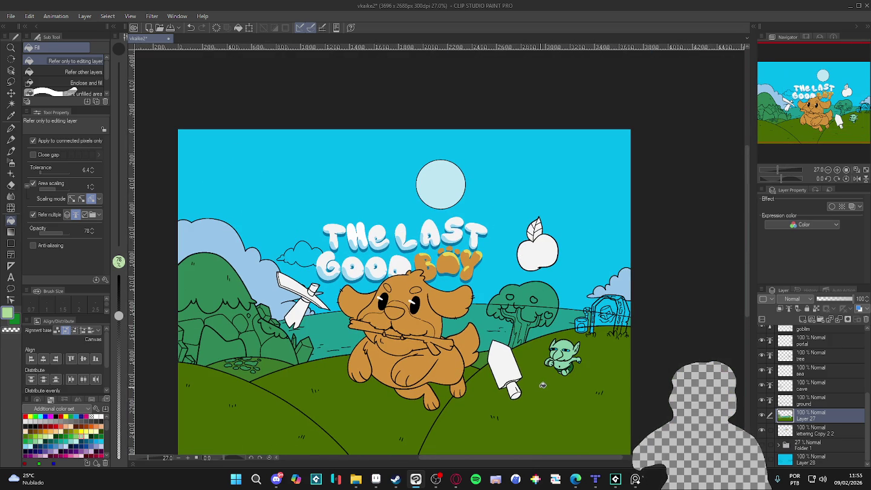
- Recentre the illustration and sample the sky's cyan colour
drag(449, 383, 508, 380)
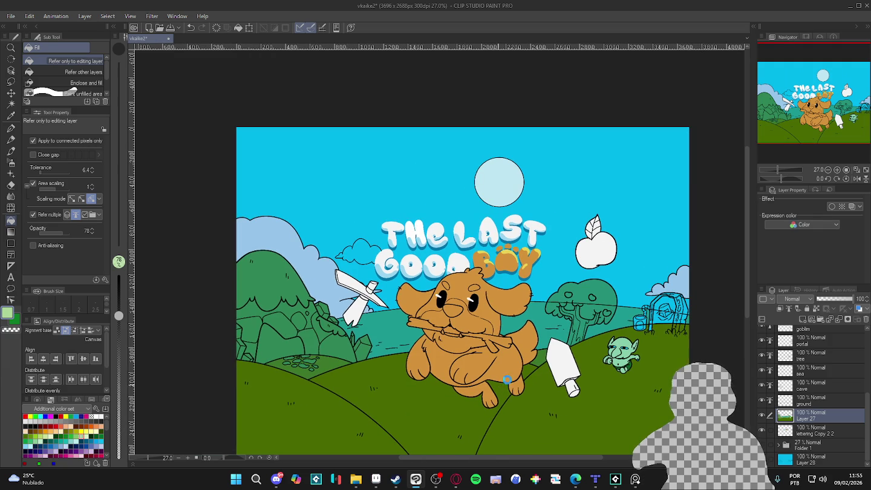
scroll(511, 375, down, 1)
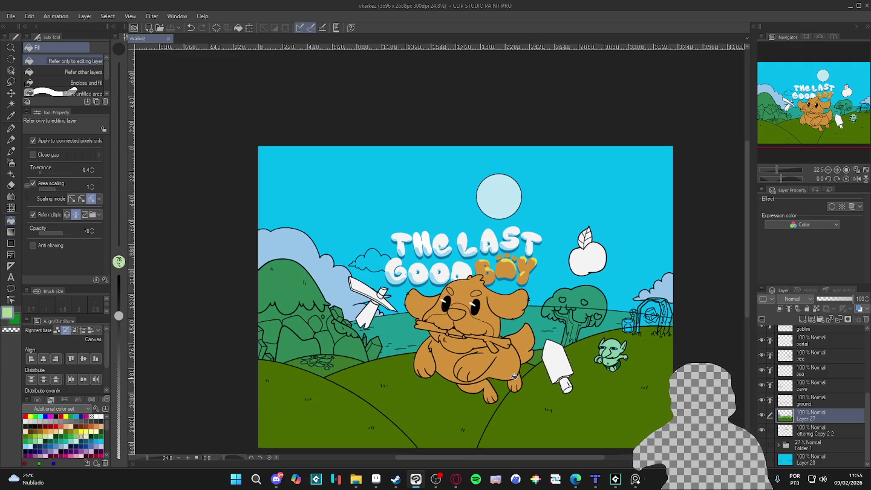
scroll(540, 373, up, 1)
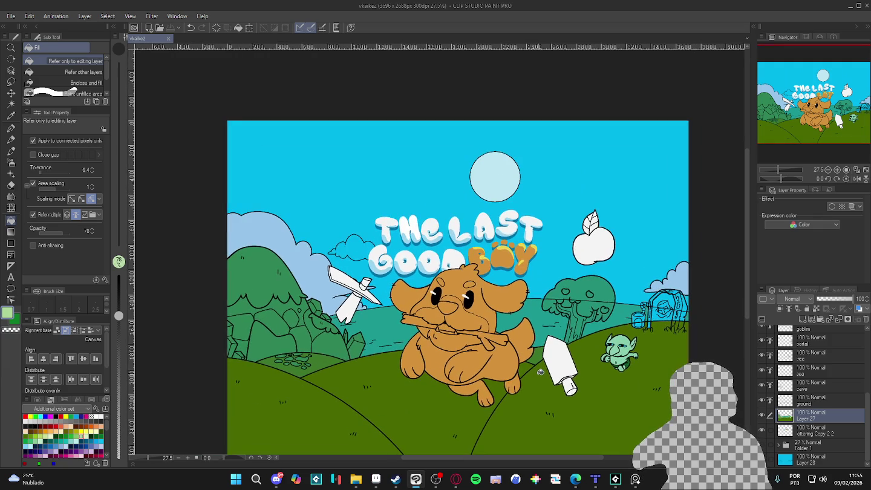
alt+click(537, 189)
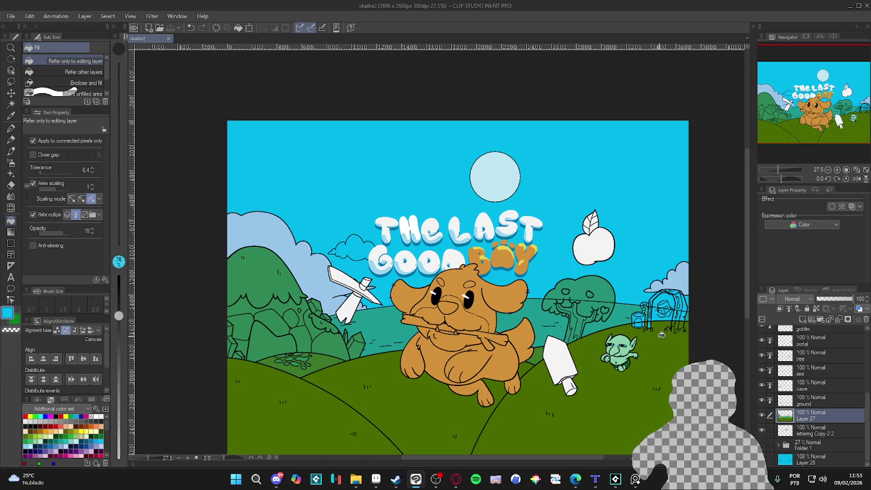
- Toggle the colour, cave and title lettering layers' visibility to compare them
click(760, 415)
click(762, 415)
click(761, 400)
click(762, 400)
click(762, 400)
click(762, 399)
click(762, 400)
click(762, 400)
click(761, 385)
click(762, 385)
click(763, 386)
click(761, 386)
click(762, 385)
click(762, 385)
scroll(540, 353, down, 1)
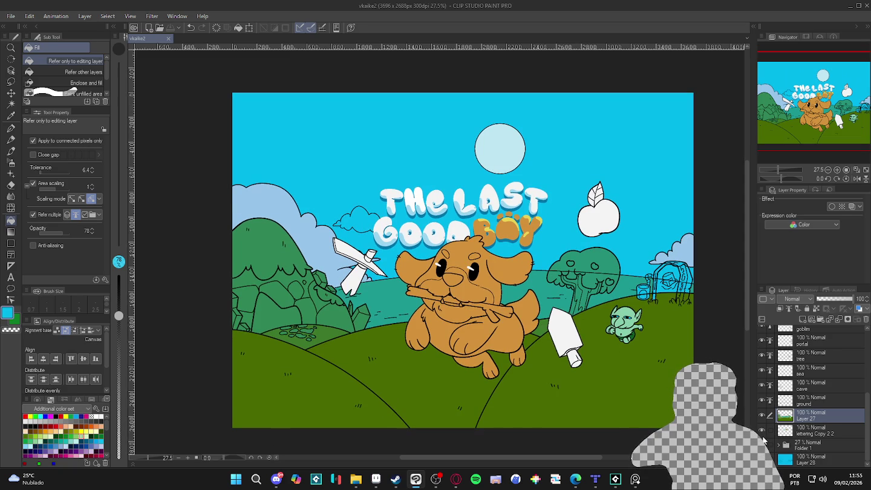
double_click(762, 431)
scroll(767, 426, up, 2)
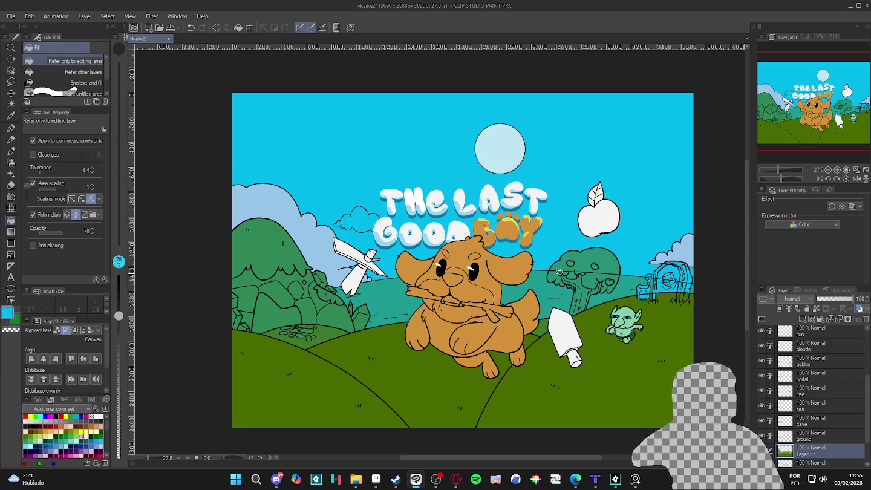
- Sample the pale blue from the sky, then undo a trial sky fill
alt+click(319, 249)
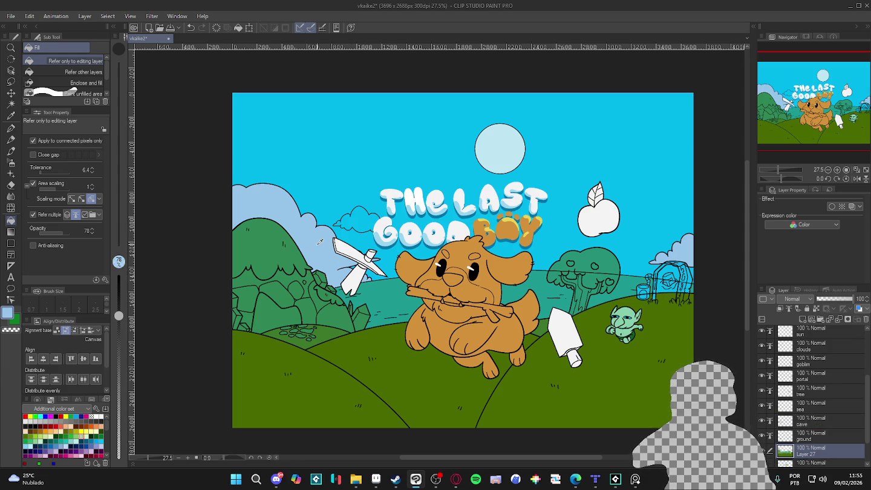
click(369, 224)
key(ctrl+z)
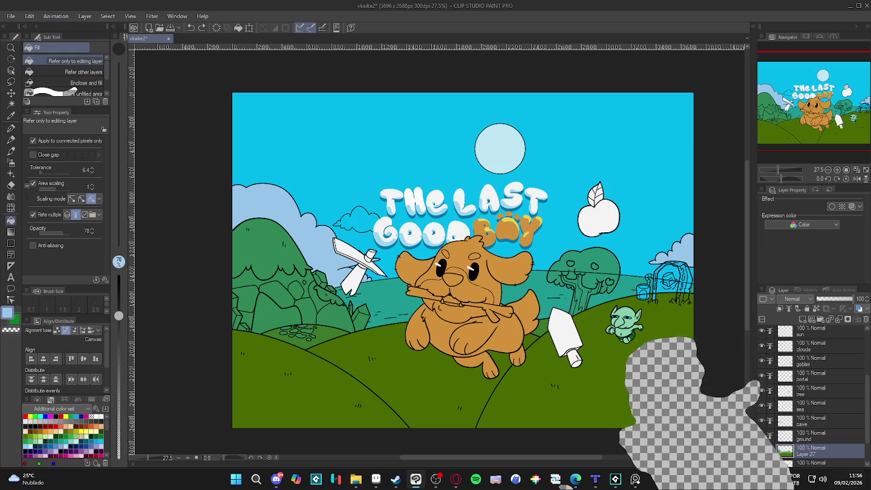
scroll(576, 336, up, 2)
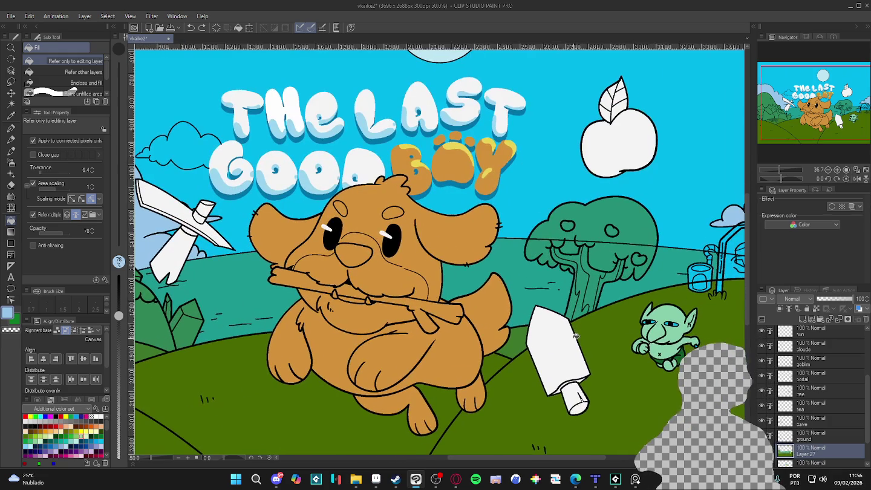
- Zoom into the portal area and draw a short pen test stroke on the grass
scroll(576, 336, down, 2)
scroll(662, 284, up, 1)
scroll(665, 291, up, 2)
scroll(671, 296, up, 1)
scroll(678, 304, up, 2)
scroll(679, 304, up, 2)
key(p)
drag(694, 304, 693, 311)
- Fill two sections of the portal's right pole pale blue-grey
scroll(714, 295, down, 3)
scroll(714, 296, up, 4)
drag(688, 341, 621, 383)
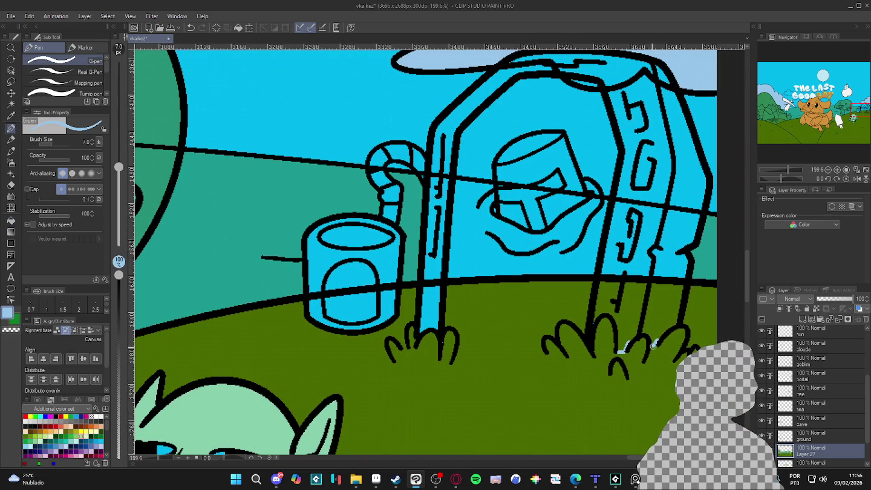
key(g)
click(664, 319)
click(643, 313)
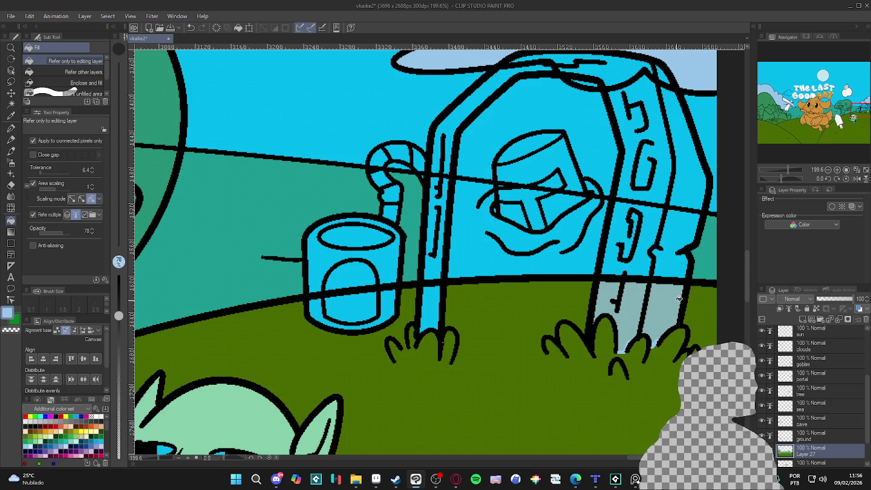
- Try filling the goblin's shoes blue, then undo it
scroll(678, 299, down, 1)
scroll(678, 298, down, 1)
scroll(677, 298, down, 1)
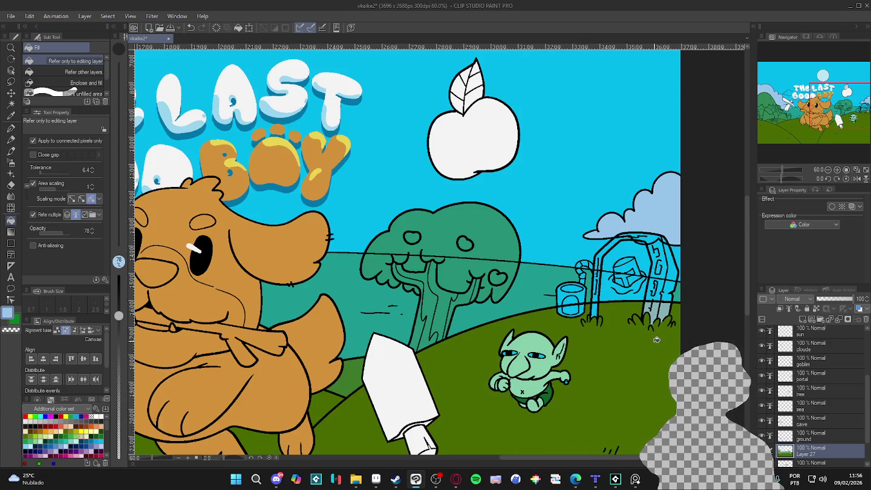
scroll(673, 330, down, 1)
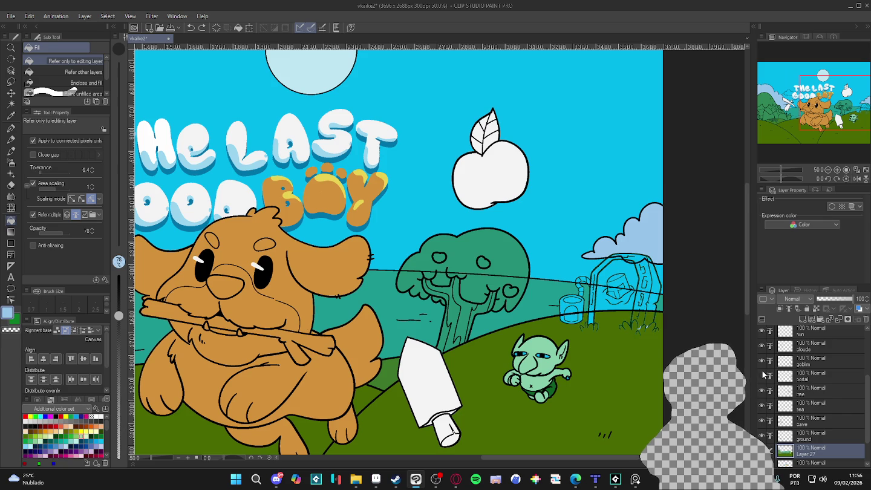
scroll(551, 298, up, 3)
scroll(605, 311, up, 3)
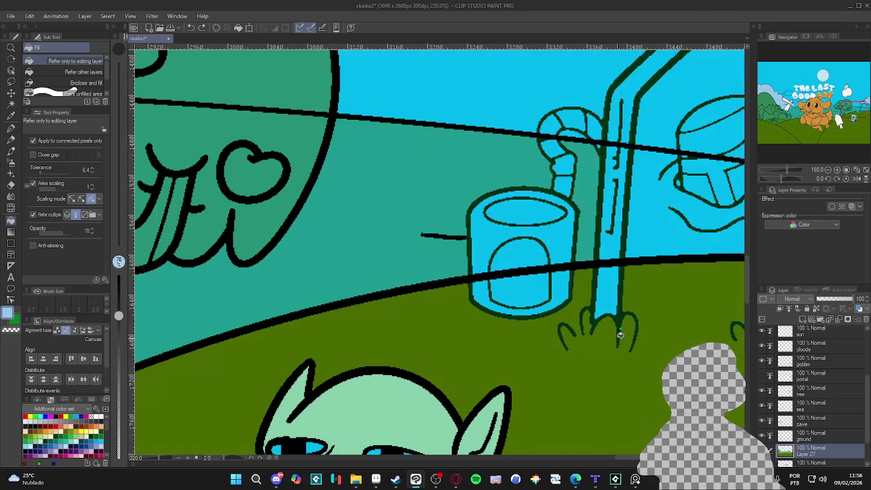
scroll(621, 317, down, 3)
scroll(620, 315, down, 3)
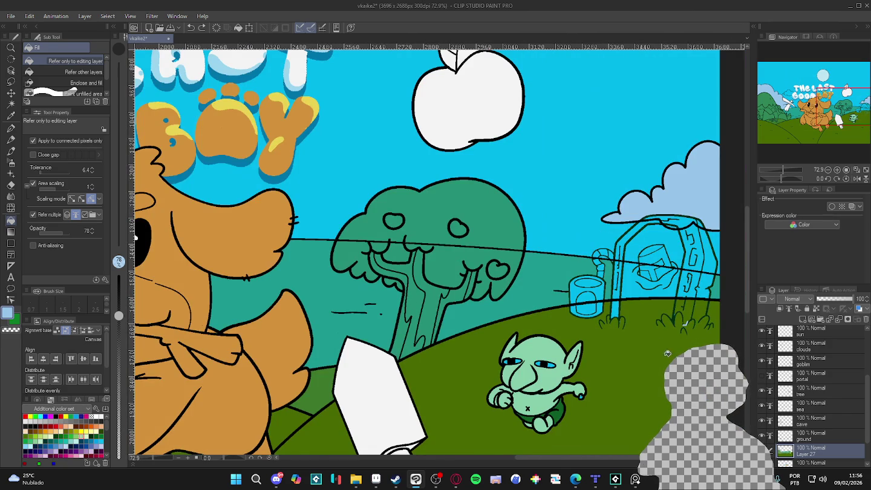
click(543, 424)
key(ctrl+z)
scroll(634, 322, up, 1)
scroll(632, 321, up, 1)
scroll(628, 318, up, 2)
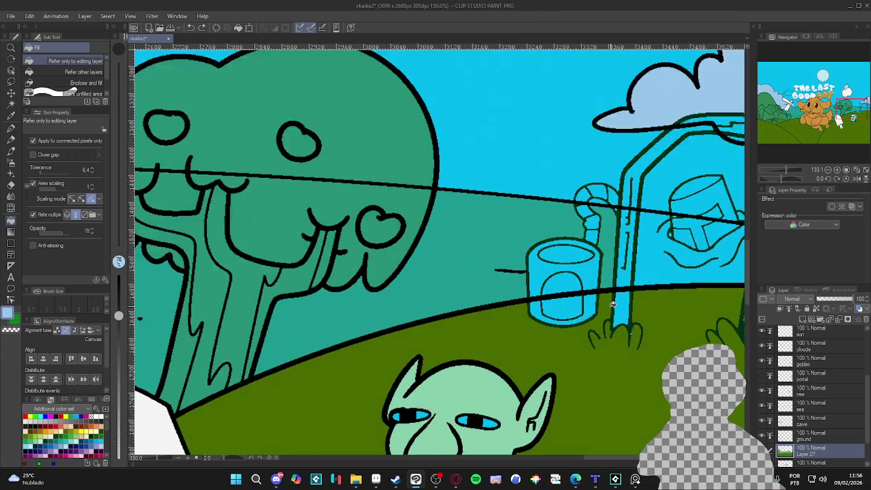
scroll(617, 304, up, 1)
scroll(617, 304, down, 5)
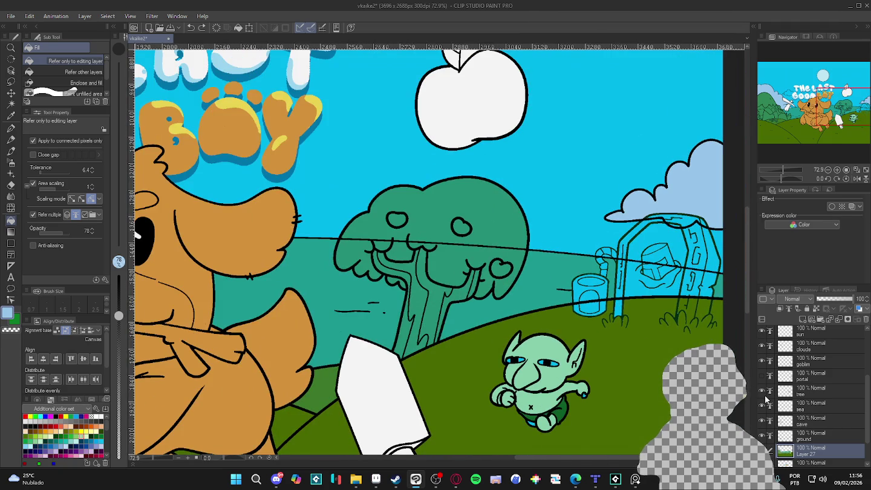
scroll(771, 448, down, 2)
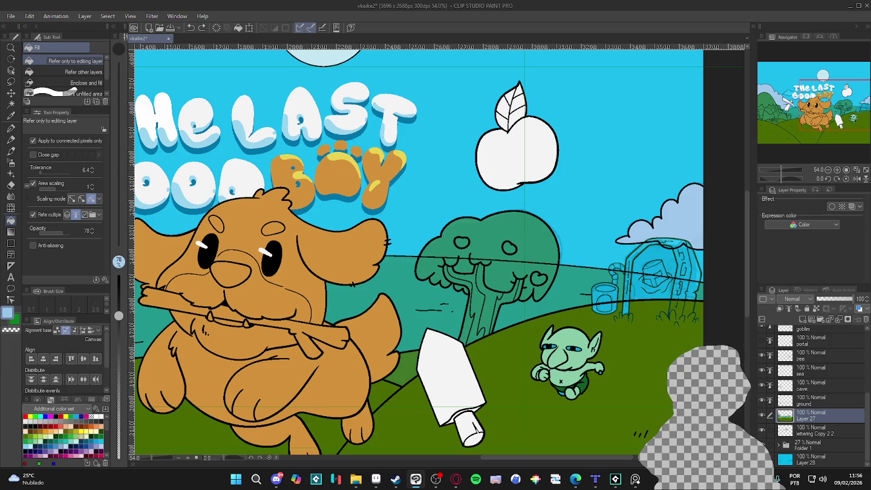
- Zoom out and toggle the cave, sea and tree layers' visibility to check them
key(ctrl+minus)
key(ctrl+minus)
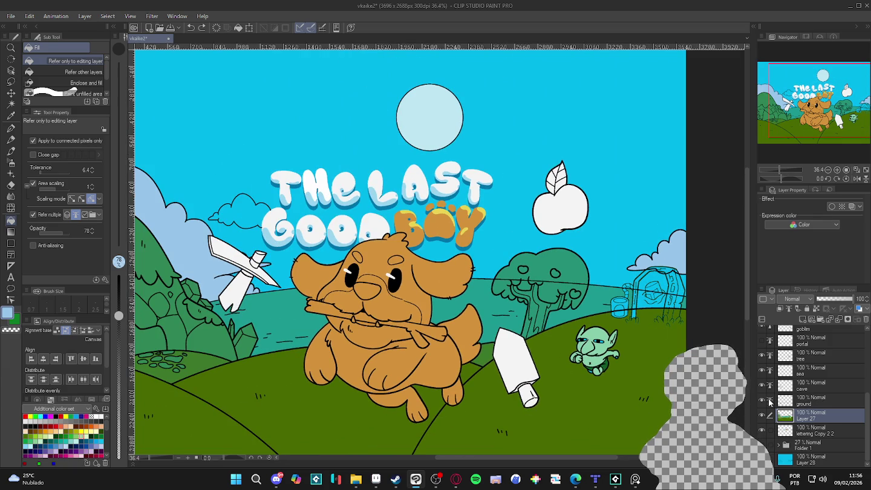
click(762, 387)
click(763, 388)
click(763, 370)
click(763, 370)
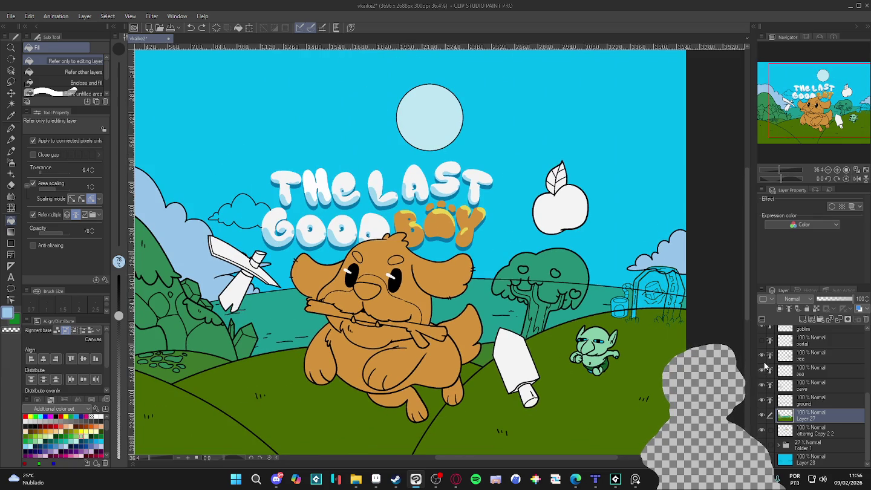
click(762, 357)
click(763, 356)
click(764, 341)
click(764, 341)
click(763, 341)
- Select the tree layer and add new Layer 29 above it
click(800, 356)
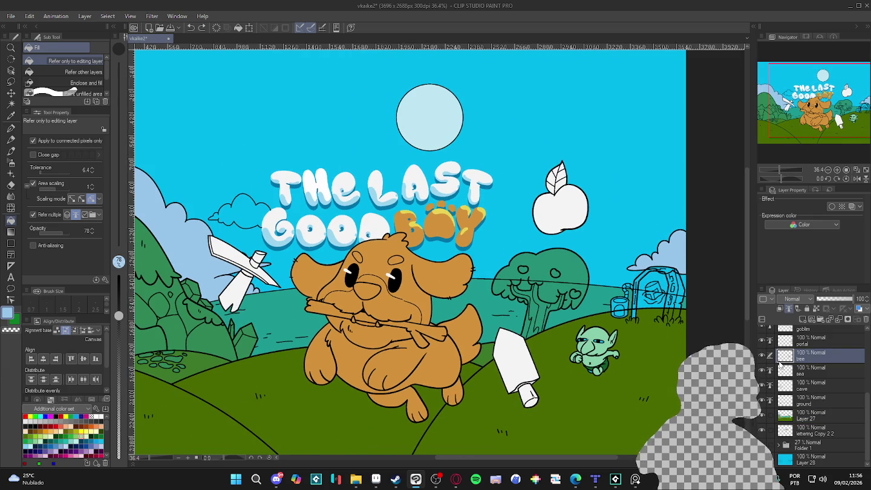
key(ctrl+shift+n)
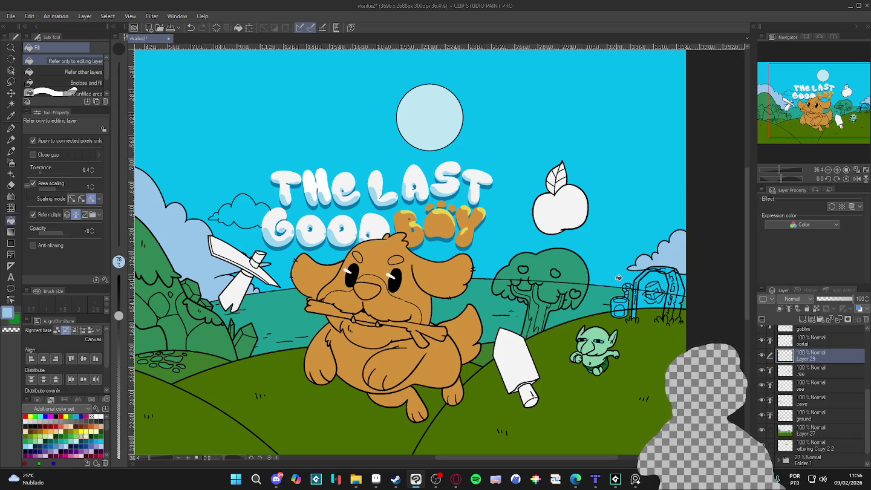
scroll(619, 277, up, 5)
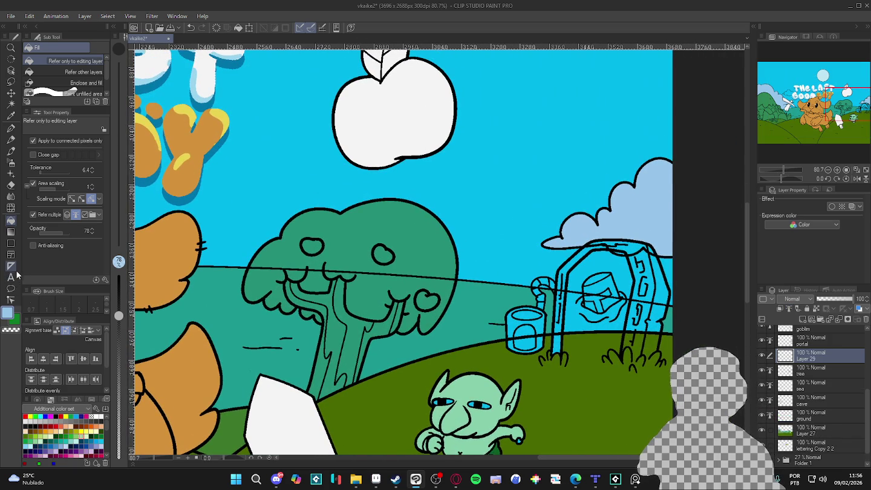
- Pick dark green from the Color Set and fill the portal interior and the adjacent jar
click(103, 430)
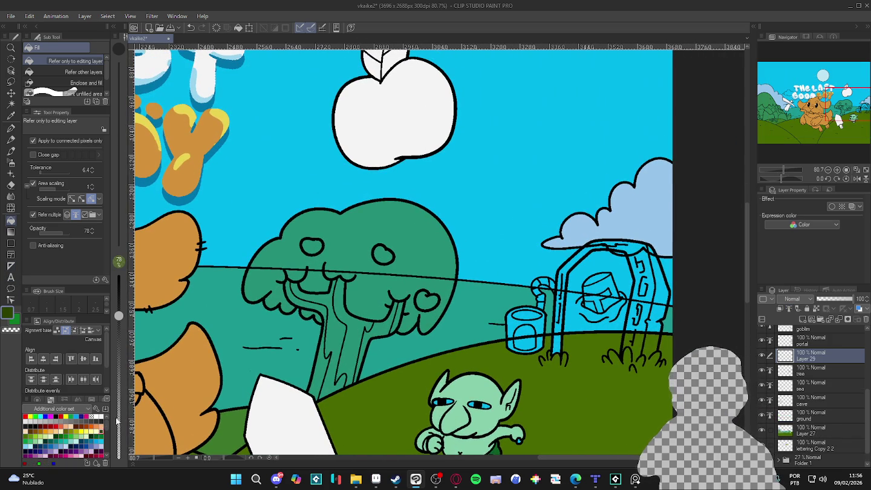
key(p)
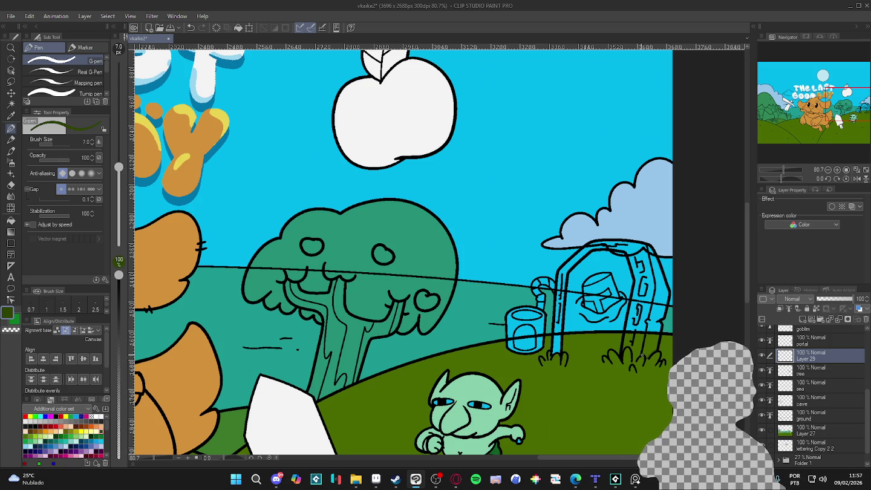
key(g)
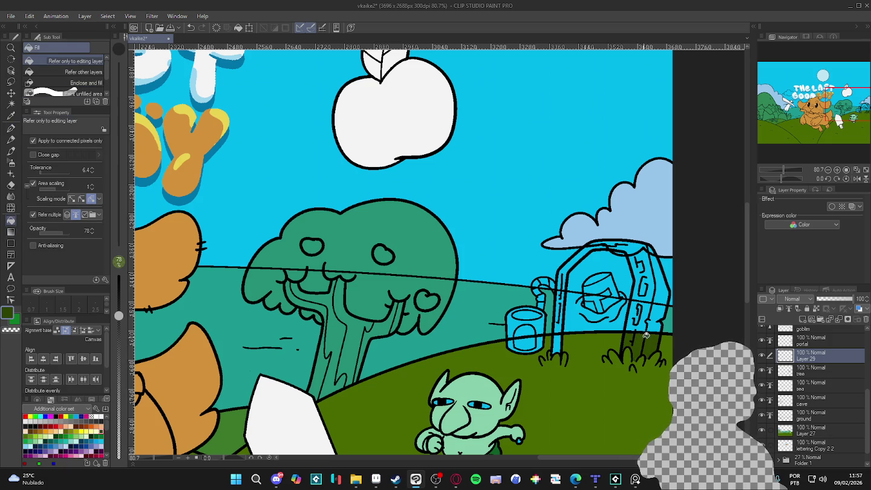
key(p)
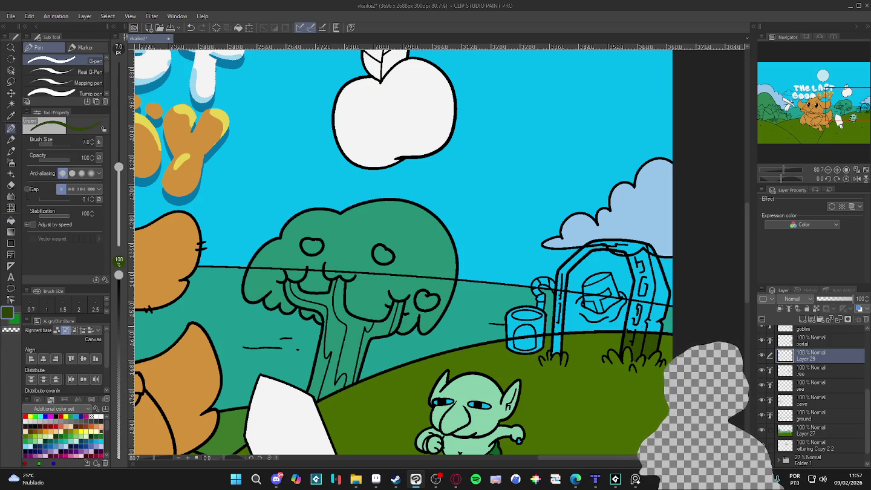
key(g)
mouse_move(647, 317)
mouse_down()
mouse_move(603, 284)
mouse_move(632, 248)
mouse_move(570, 277)
mouse_move(557, 345)
mouse_up()
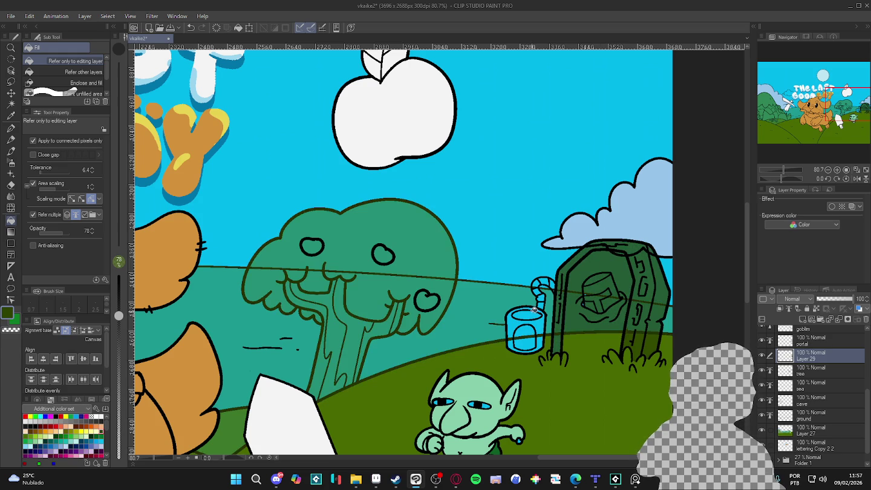
mouse_move(533, 320)
mouse_down()
mouse_move(523, 345)
mouse_move(539, 313)
mouse_up()
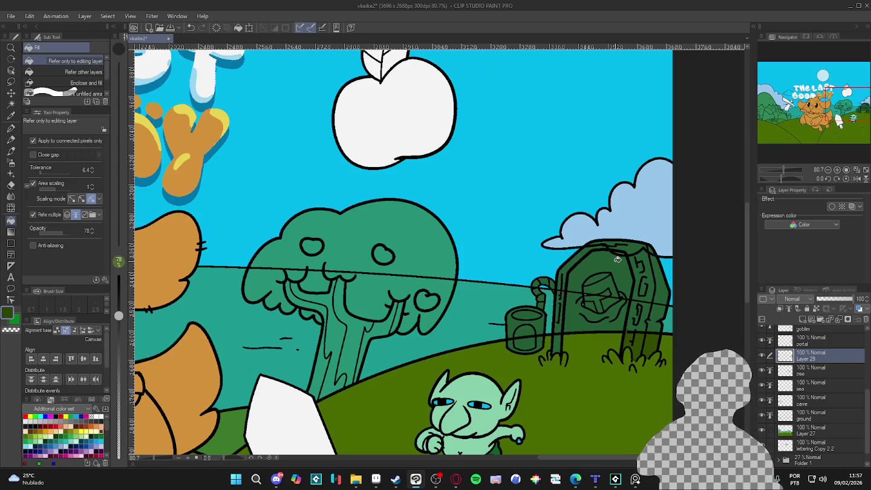
scroll(618, 258, up, 3)
scroll(608, 257, up, 3)
scroll(544, 287, down, 2)
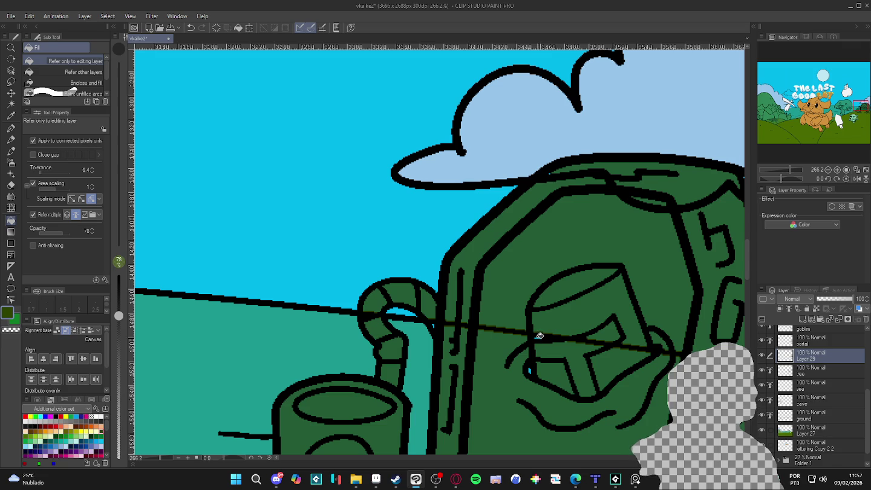
- Undo stray strokes, then at brush size 17 paint green over lines near the trunk
key(p)
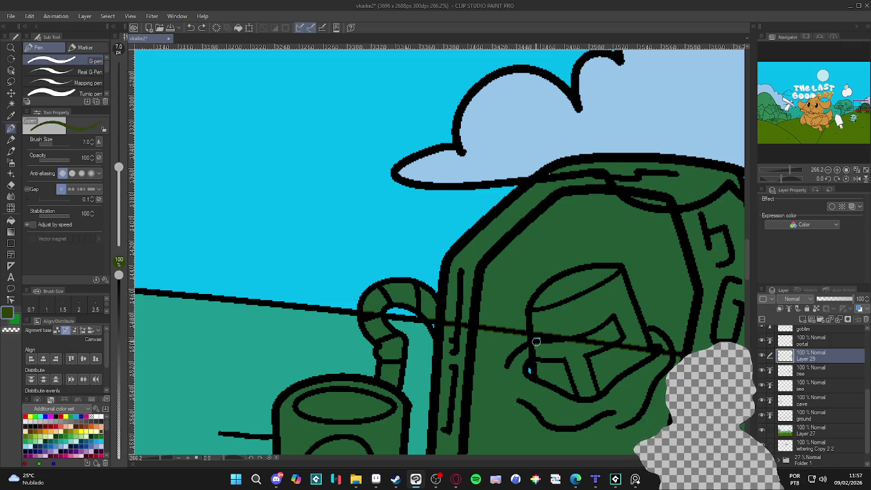
key(ctrl+z)
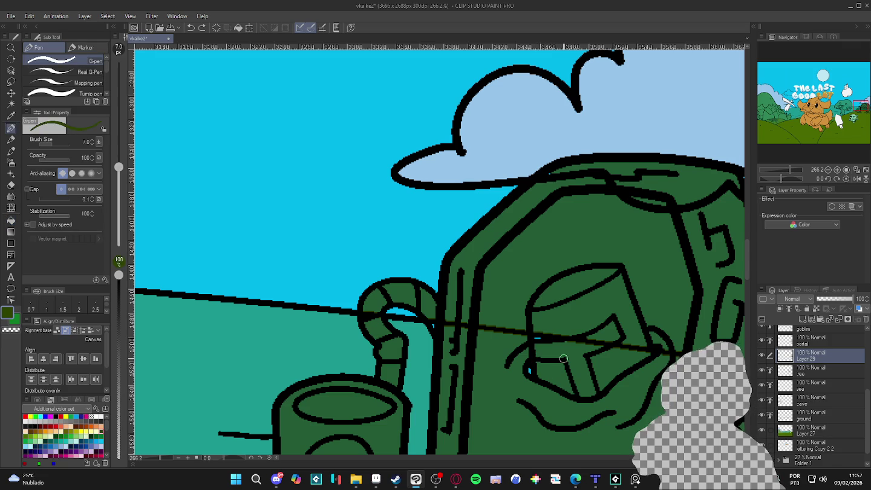
scroll(540, 335, down, 2)
drag(540, 334, 555, 356)
key(ctrl+z)
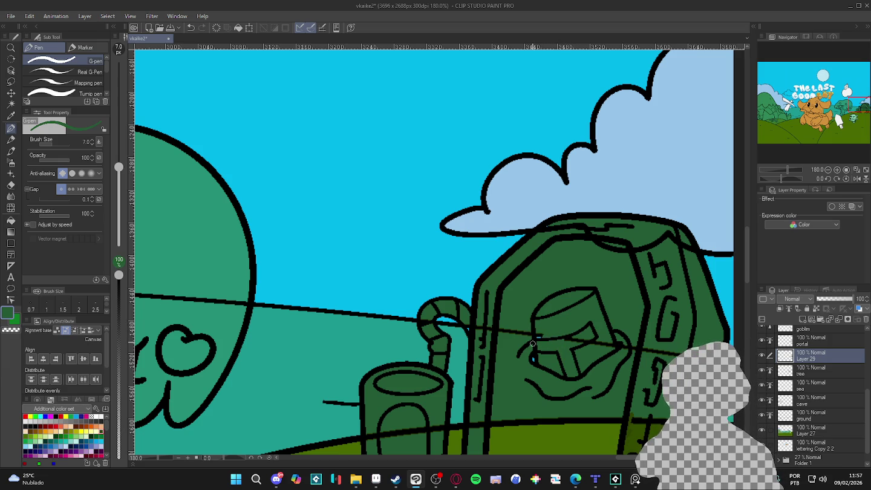
key(bracketright)
key(bracketright)
key(bracketright)
key(bracketright)
key(bracketright)
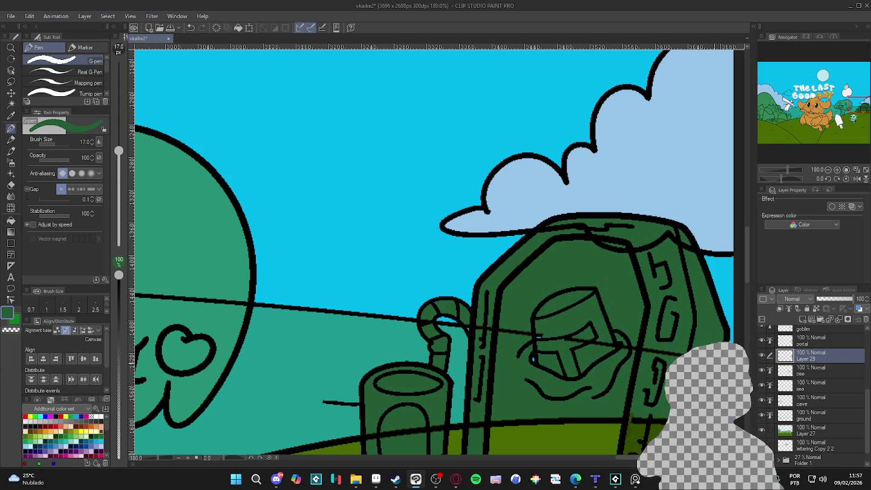
mouse_move(665, 358)
mouse_down()
mouse_move(471, 326)
mouse_move(478, 338)
mouse_move(434, 313)
mouse_move(423, 323)
mouse_move(435, 332)
mouse_move(406, 232)
mouse_up()
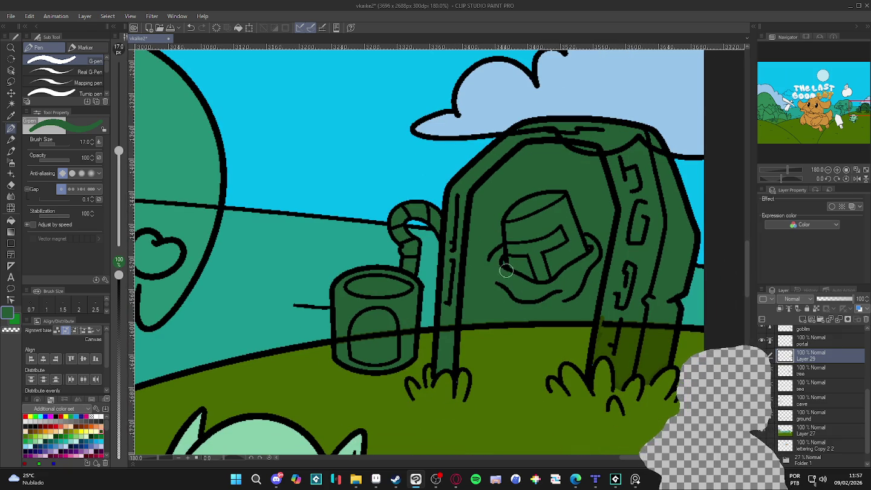
mouse_move(671, 330)
mouse_down()
mouse_move(603, 314)
mouse_move(592, 365)
mouse_up()
key(bracketleft)
key(bracketleft)
key(bracketleft)
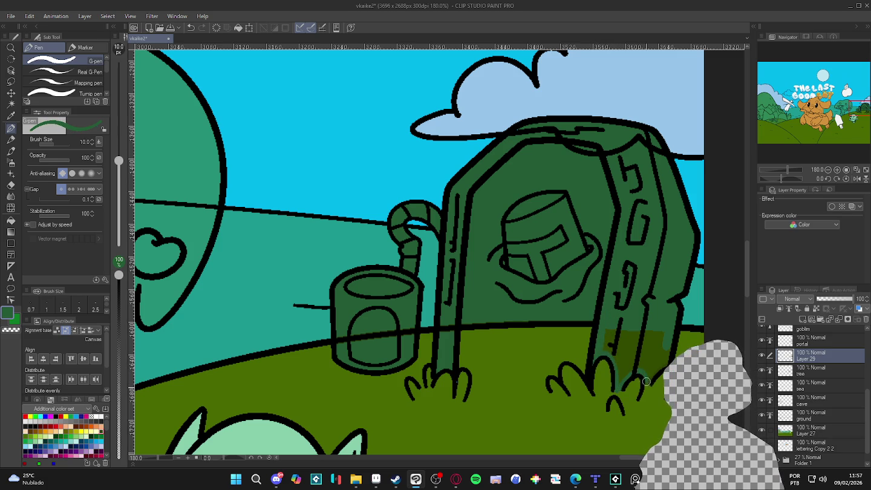
- Fill the dark patches on and right of the trunk green at 100 opacity
key(g)
click(629, 349)
click(612, 341)
key(p)
key(g)
key(g)
key(0)
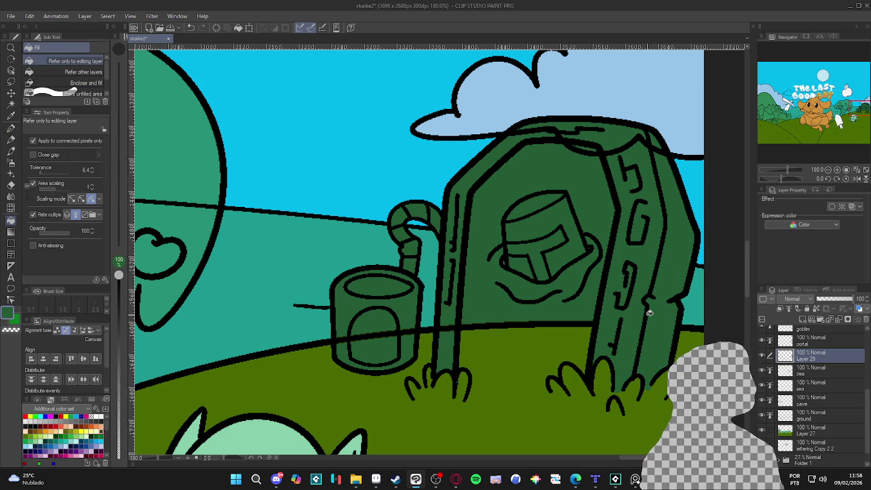
- Paint and fill the portal base and lower pillar dark green beside the grass
key(p)
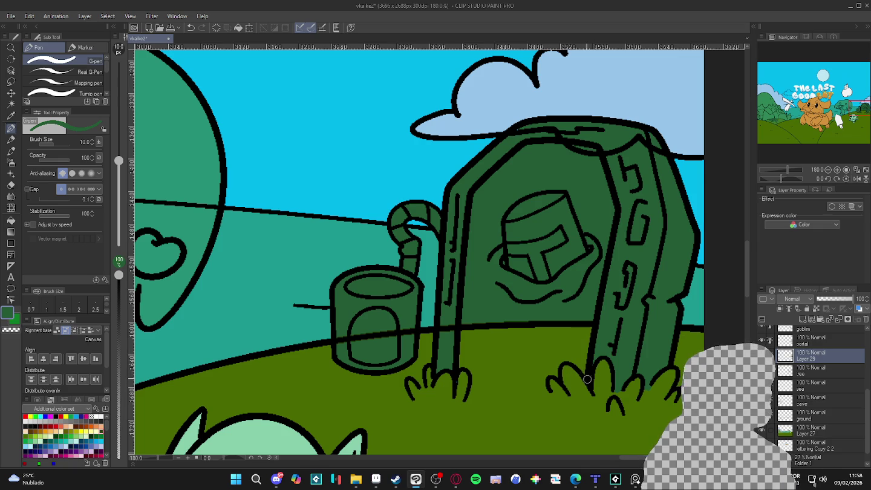
mouse_move(563, 361)
mouse_down()
mouse_move(538, 391)
mouse_move(471, 386)
mouse_move(462, 326)
mouse_up()
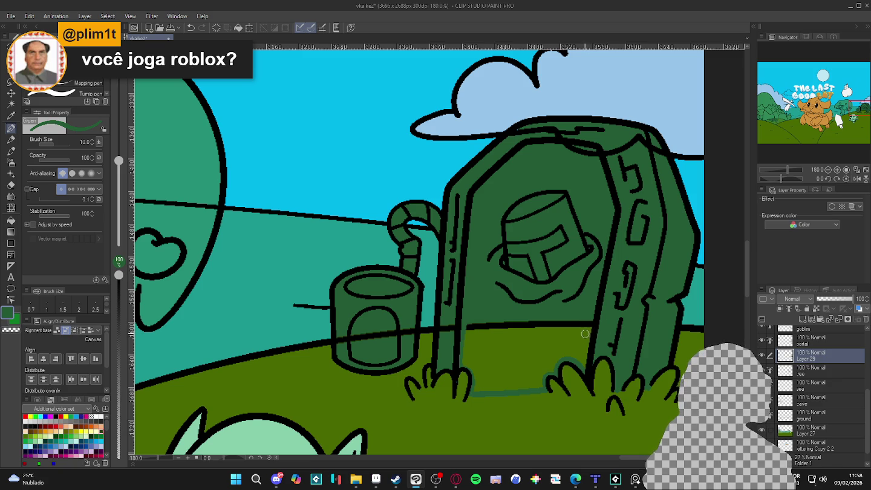
key(g)
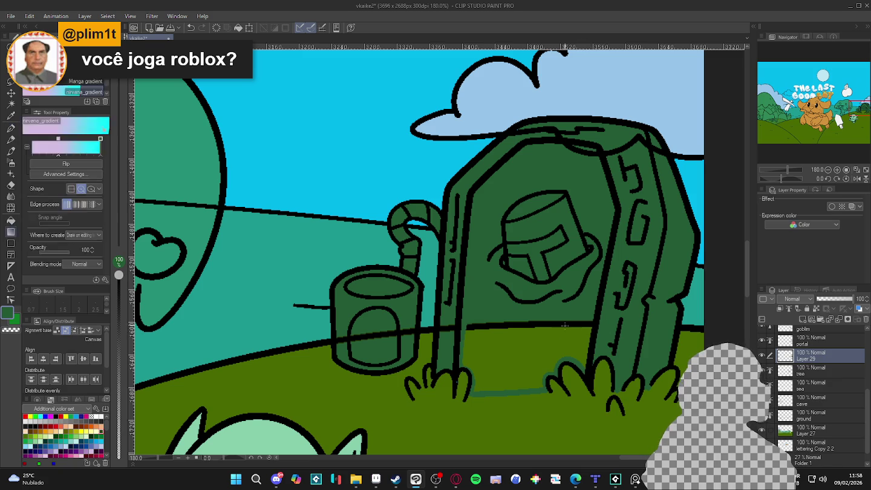
click(560, 331)
- At brush size 30, paint over the horizon line crossing the portal
key(p)
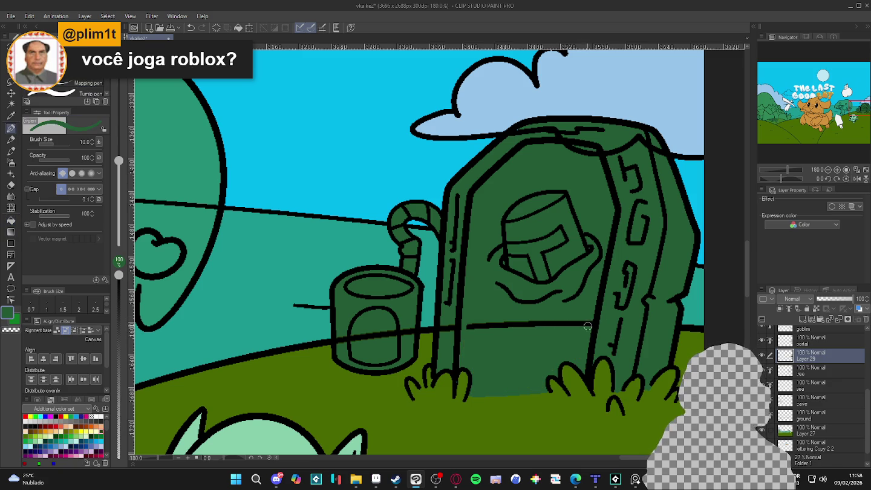
key(bracketright)
key(bracketright)
key(bracketright)
drag(608, 325, 476, 317)
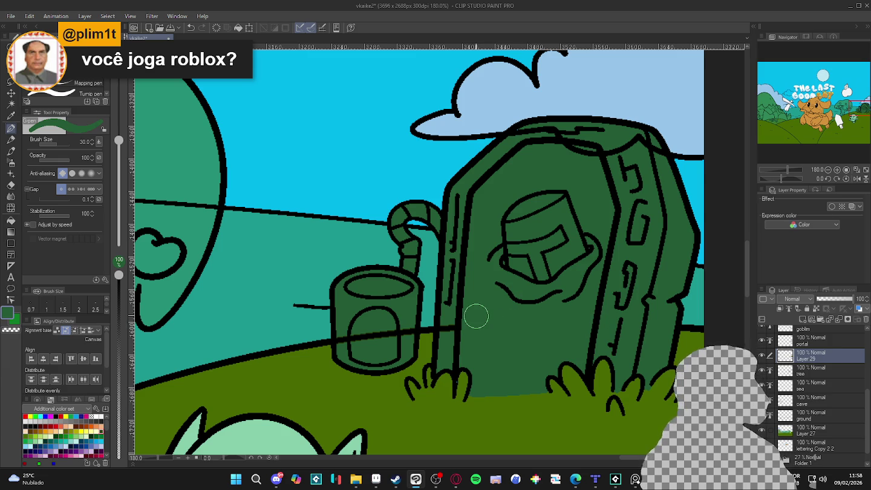
scroll(476, 317, down, 3)
scroll(477, 314, down, 3)
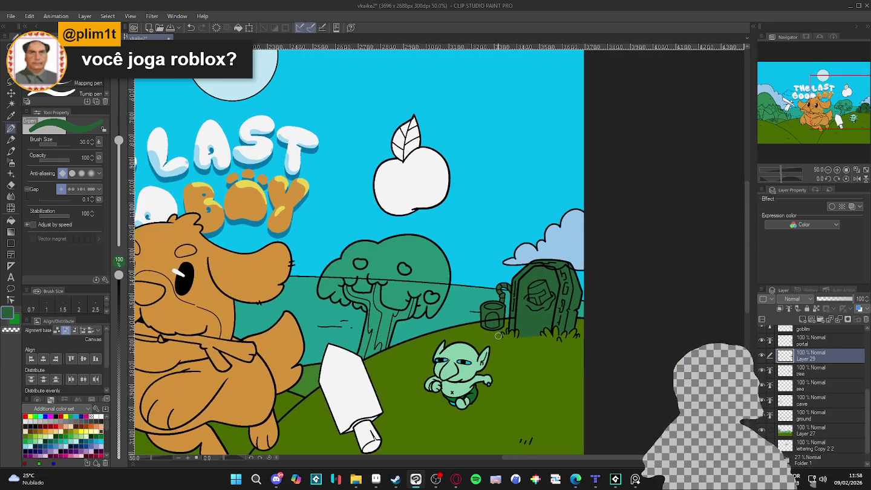
- Shrink the G-pen to size 15 and paint green over the horizon line crossing the bucket
scroll(497, 336, down, 1)
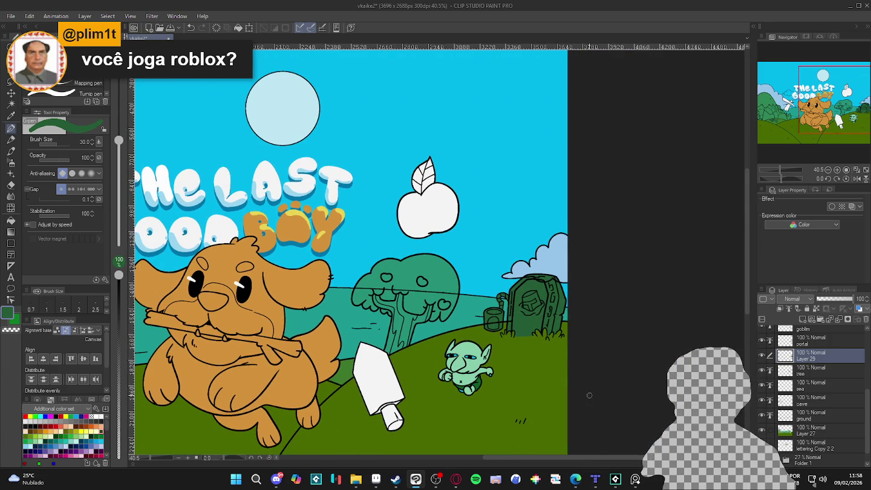
scroll(587, 400, down, 1)
scroll(544, 365, up, 1)
scroll(546, 361, down, 1)
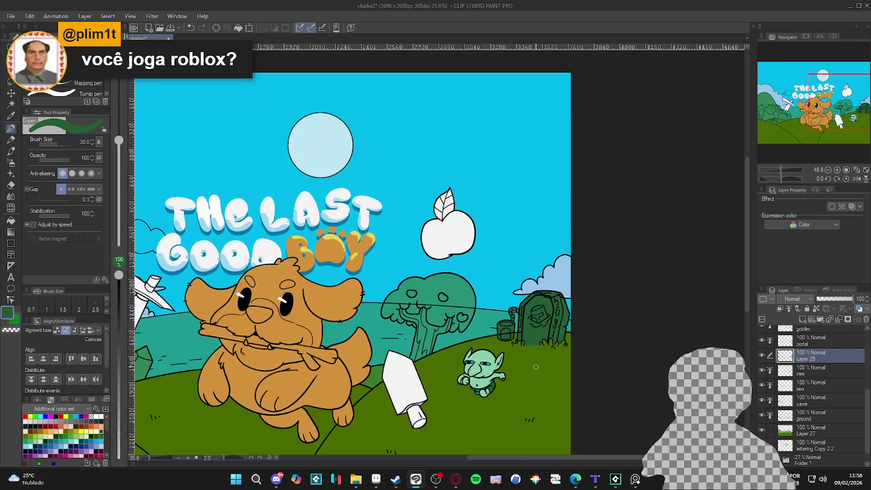
scroll(550, 357, up, 3)
scroll(549, 358, up, 3)
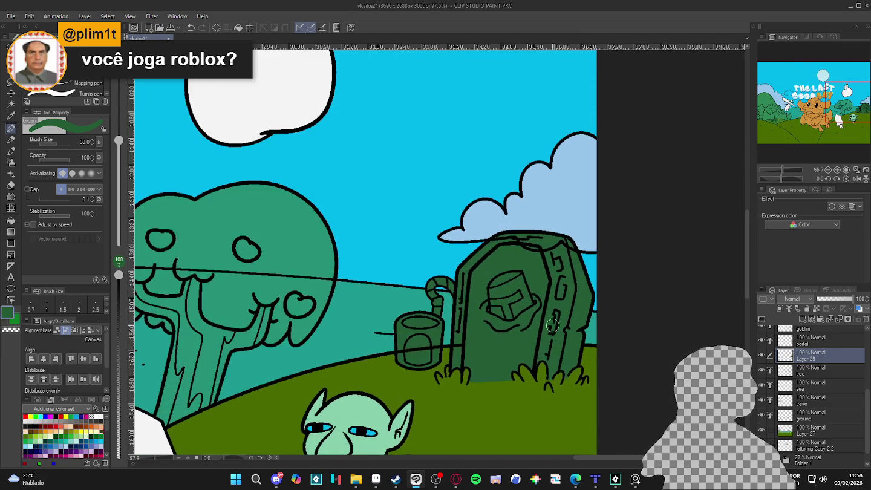
key(bracketleft)
key(bracketleft)
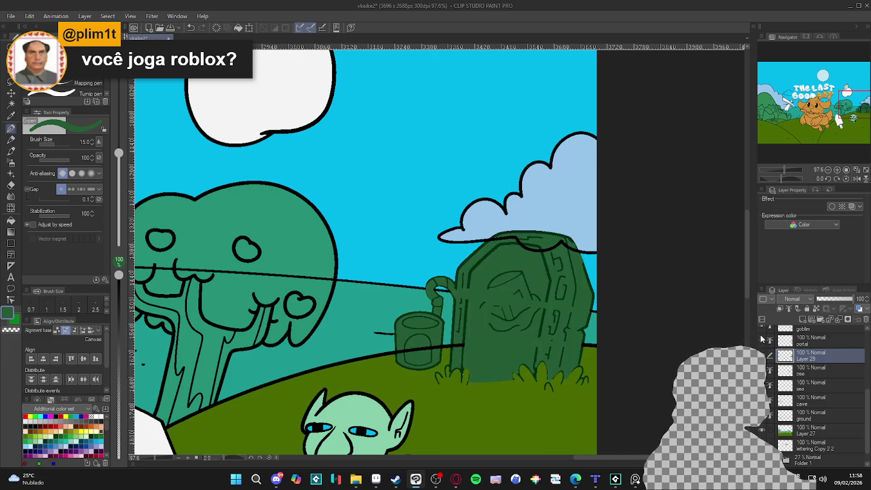
click(762, 356)
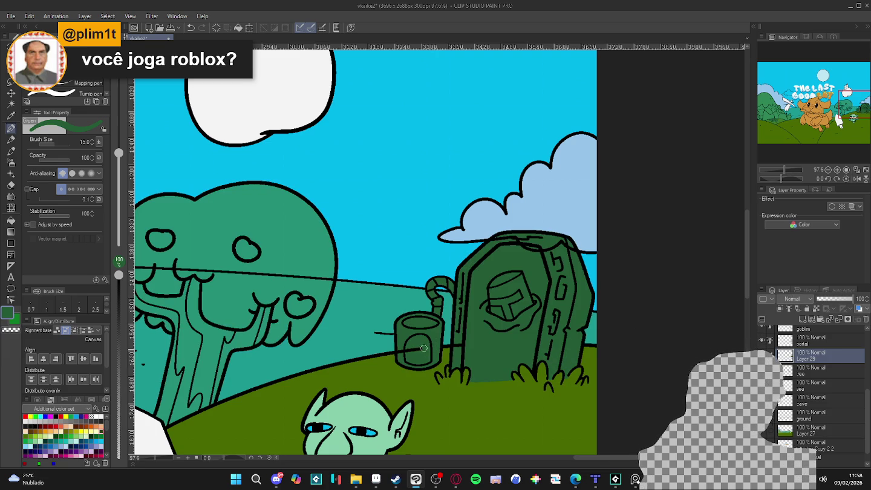
drag(425, 348, 400, 351)
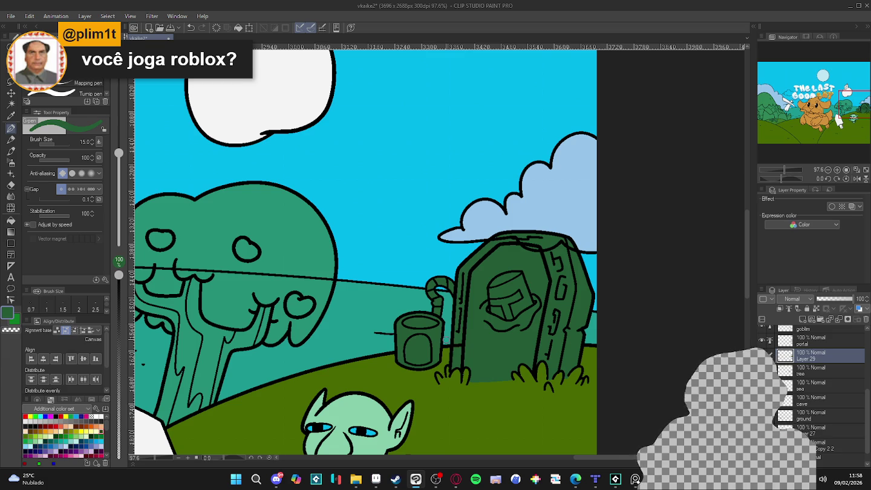
- Zoom in on the goblin and sample its pale skin and dark shorts greens
scroll(460, 334, down, 3)
scroll(461, 335, down, 1)
scroll(463, 351, down, 1)
scroll(431, 380, up, 1)
scroll(438, 378, up, 1)
scroll(448, 373, up, 1)
scroll(460, 368, up, 1)
scroll(460, 367, up, 1)
alt+click(473, 363)
key(g)
scroll(481, 366, up, 1)
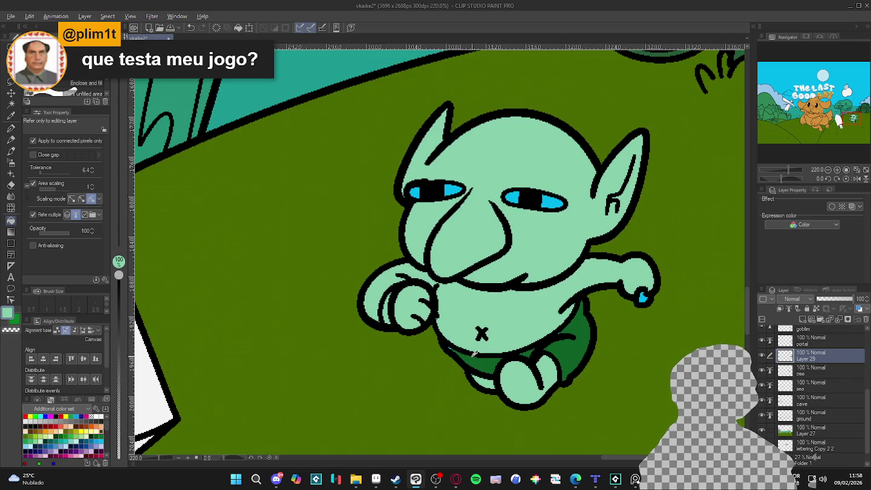
alt+click(482, 365)
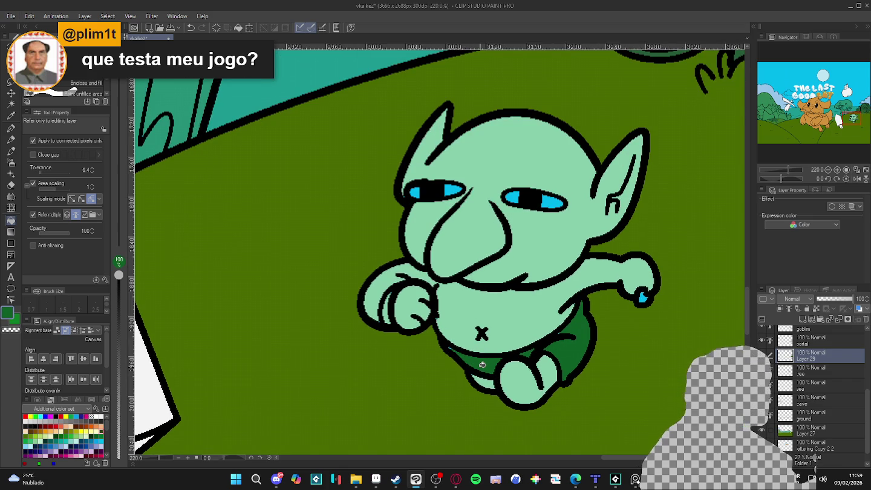
key(p)
alt+click(481, 376)
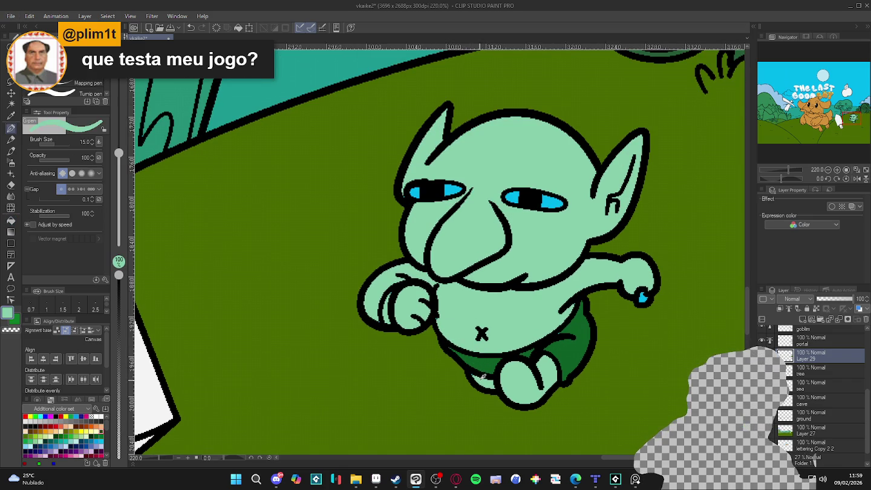
- Paint both of the goblin's blue irises white
scroll(591, 340, up, 1)
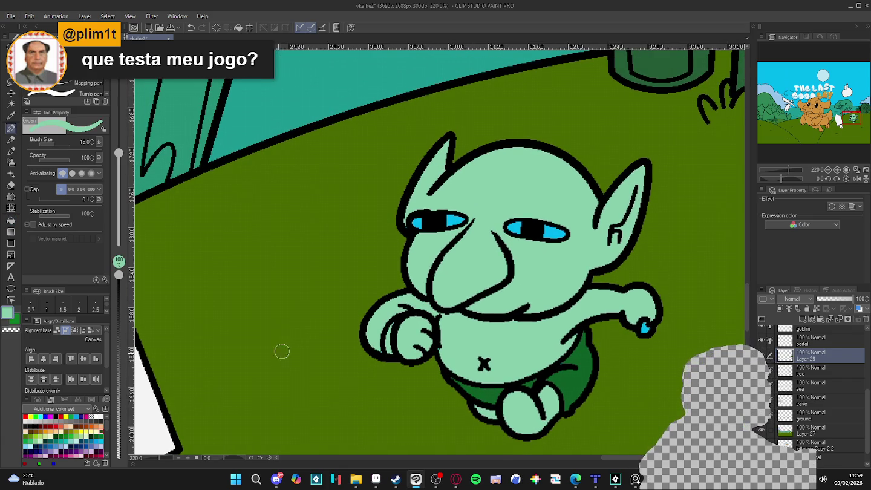
click(101, 416)
mouse_move(562, 233)
mouse_down()
mouse_move(513, 227)
mouse_move(538, 230)
mouse_up()
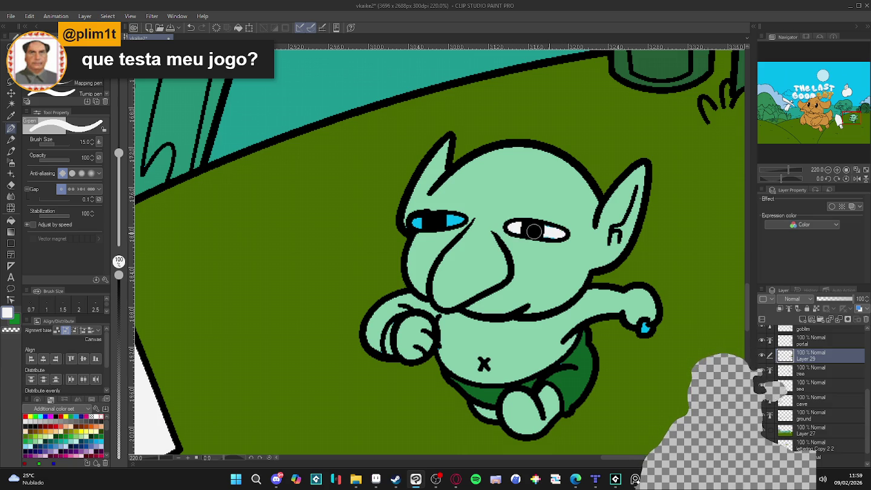
drag(478, 218, 416, 223)
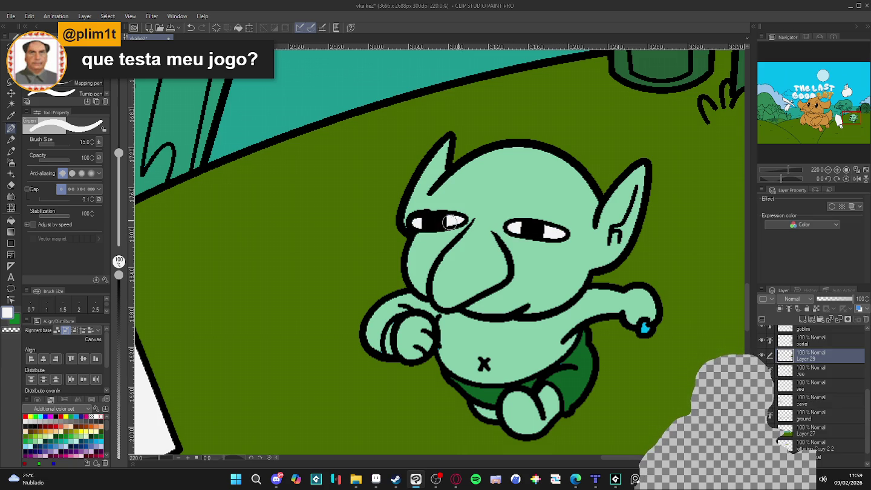
- Paint the blue spot on the goblin's hand light yellow from the colour set
alt+click(409, 226)
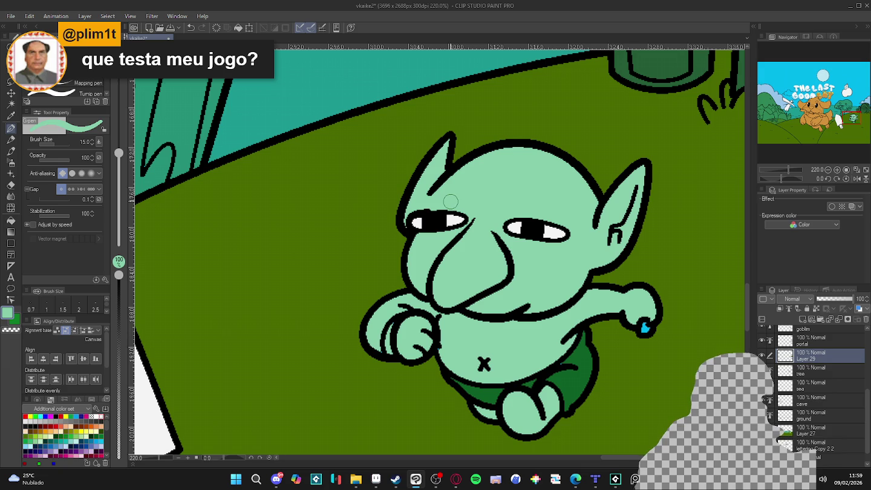
key(alt)
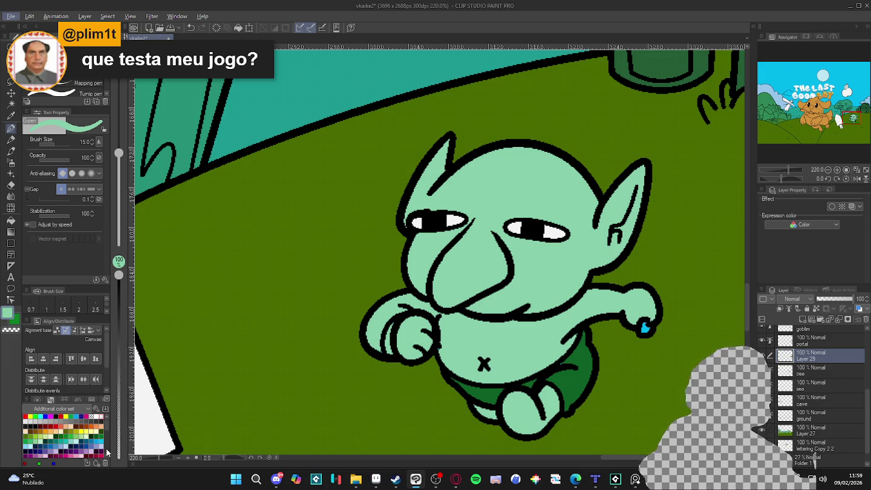
click(95, 426)
drag(639, 327, 645, 330)
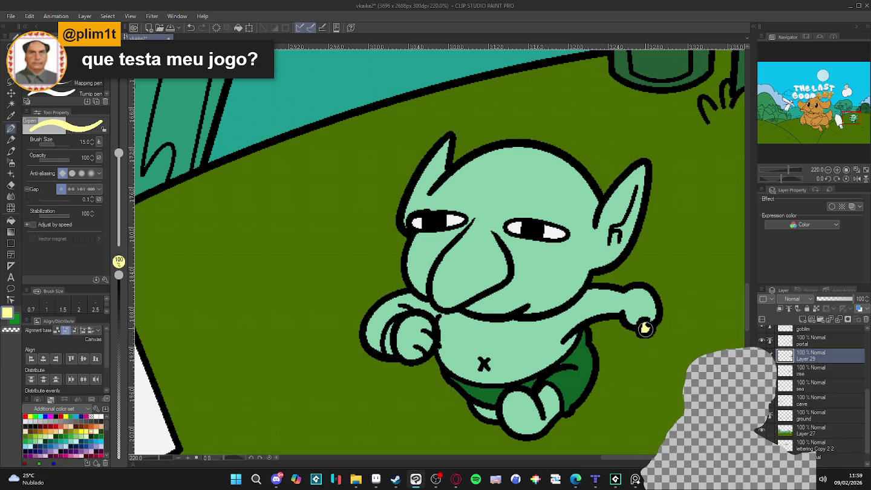
scroll(686, 299, down, 2)
scroll(665, 314, down, 2)
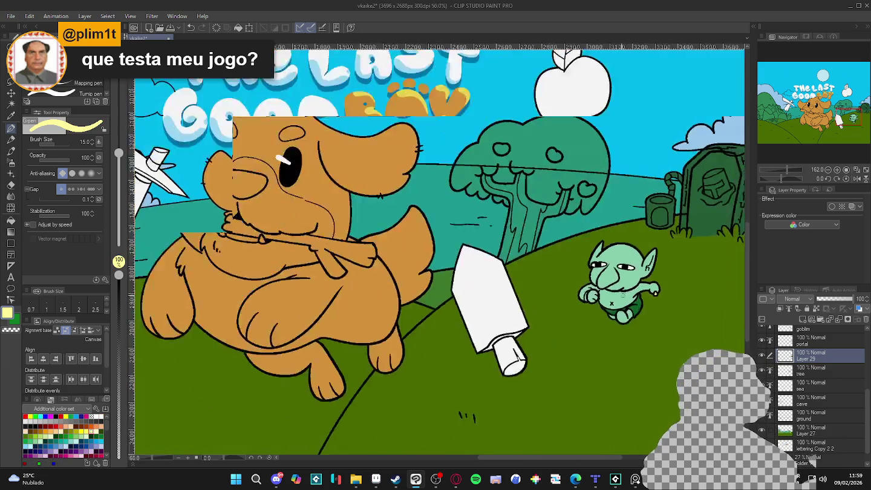
- Check Layer 29 and the tree layer by toggling visibility, then select the sea layer
scroll(639, 336, down, 3)
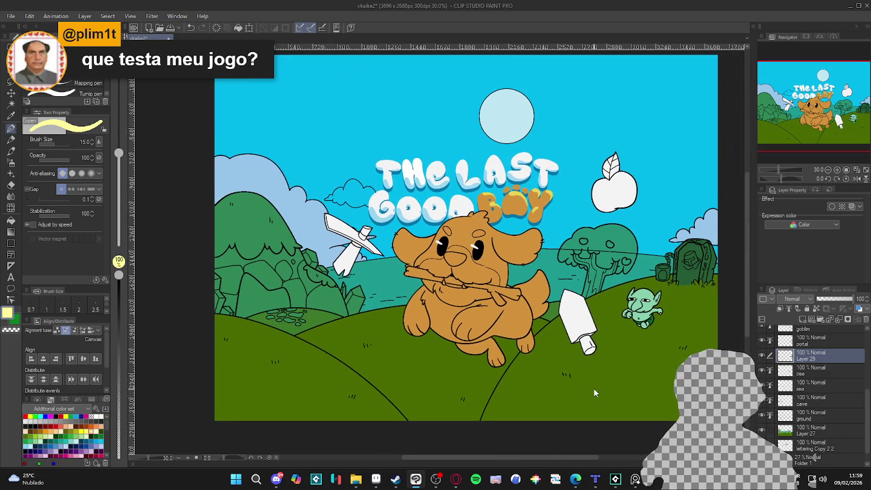
click(762, 357)
click(762, 356)
click(761, 370)
click(761, 370)
click(761, 371)
click(761, 370)
click(814, 387)
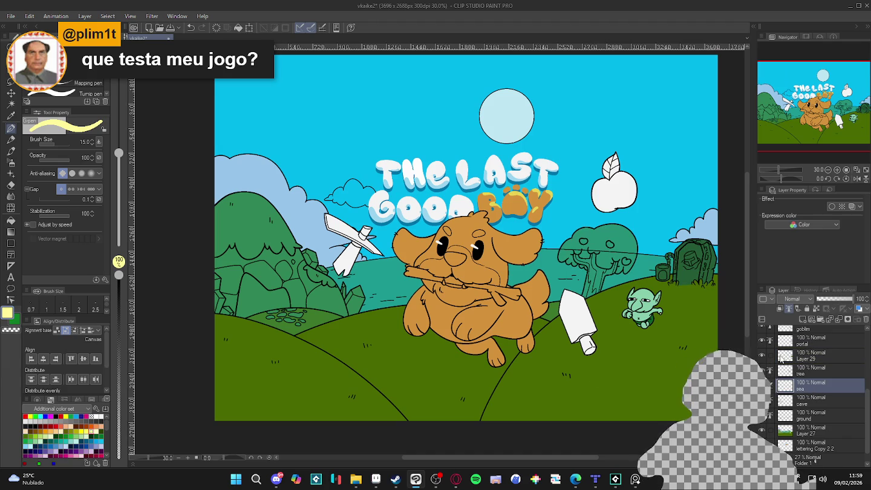
- Paint over the line across the tree canopy with the sampled tree green
scroll(626, 238, up, 2)
scroll(626, 239, up, 3)
alt+click(625, 239)
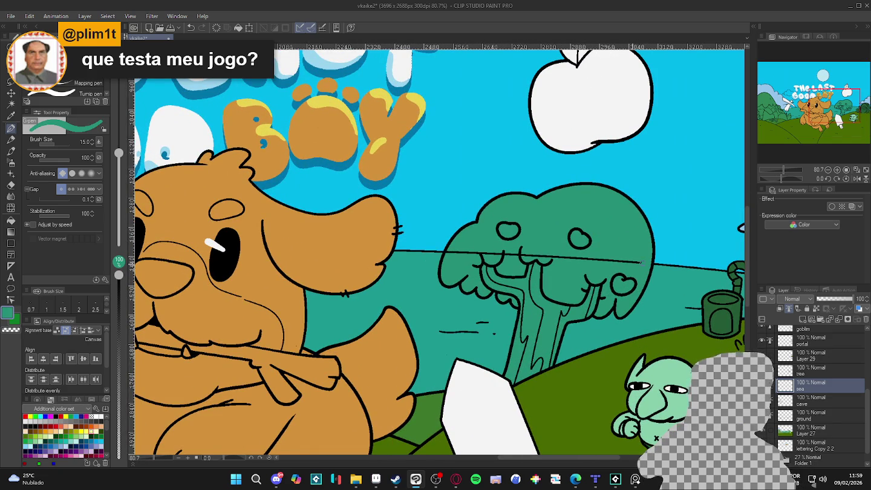
drag(577, 258, 444, 252)
drag(632, 260, 597, 260)
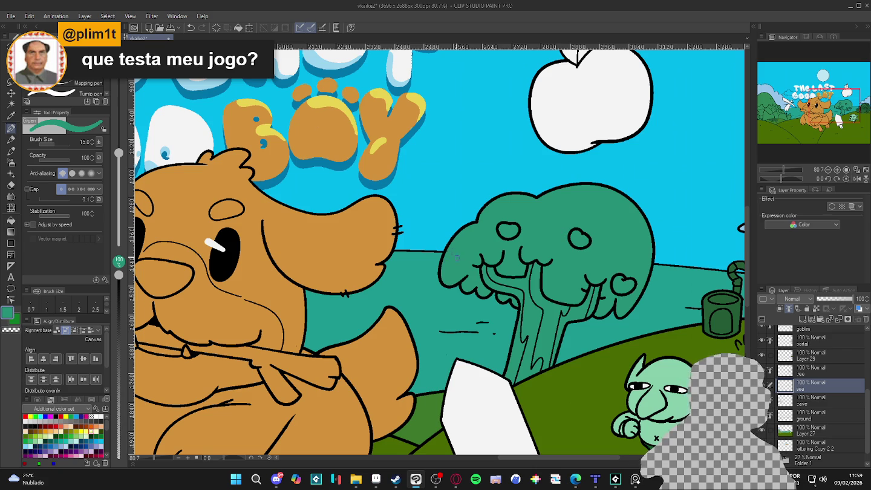
- Save the illustration vkaike2 with Ctrl+S
scroll(460, 250, down, 3)
scroll(359, 302, down, 2)
scroll(359, 303, up, 1)
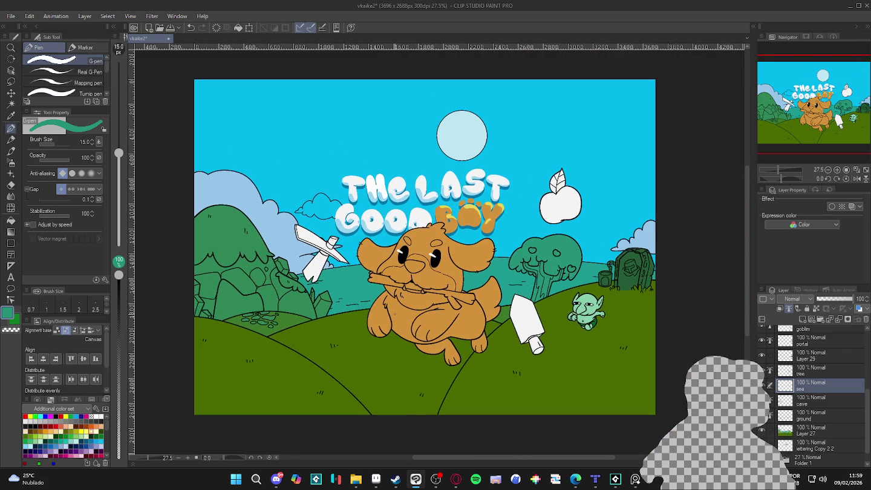
key(ctrl+s)
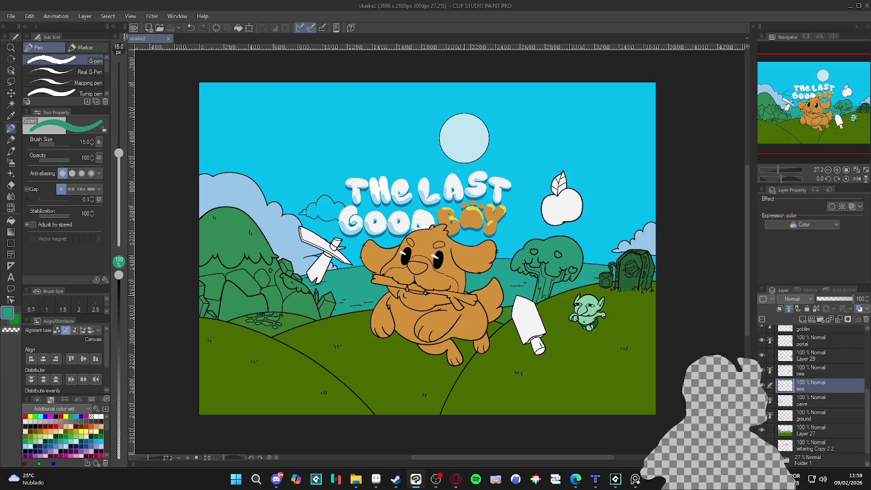